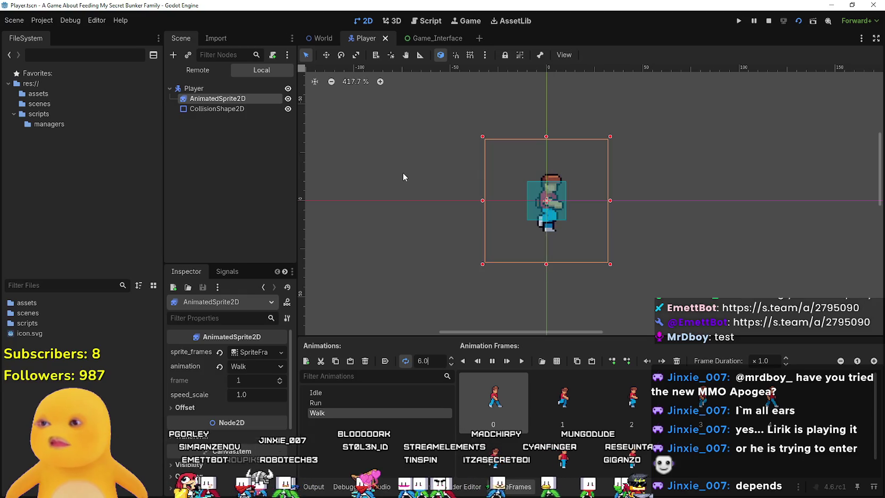
Preview the Walk, Run and Idle SpriteFrames animations, leaving Idle selected on the sprite.
scroll(606, 219, right, 2)
key(Up)
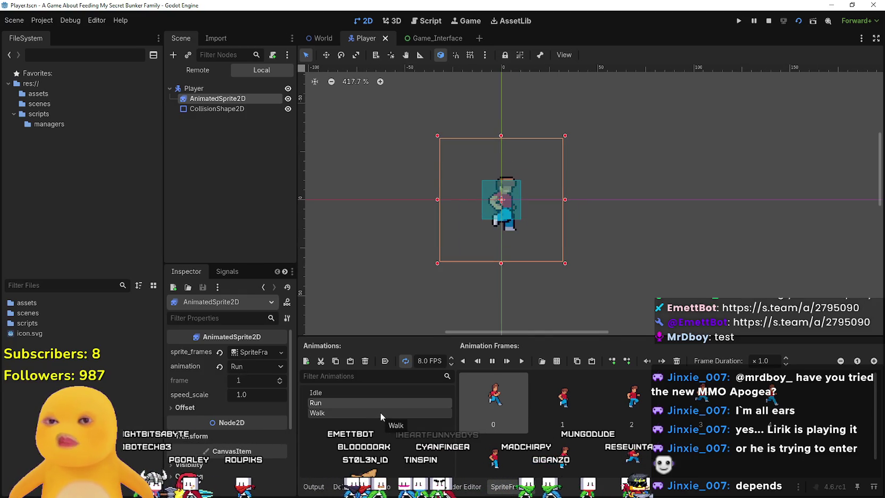
click(379, 410)
click(375, 394)
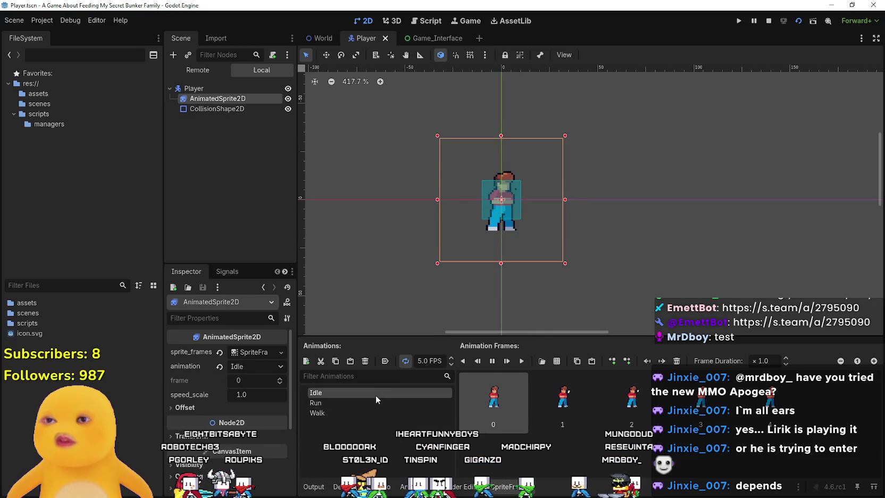
click(371, 394)
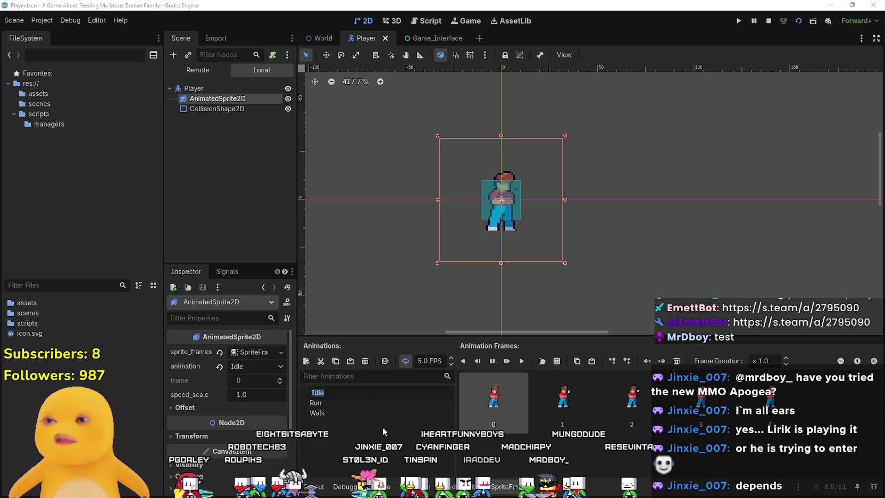
click(375, 412)
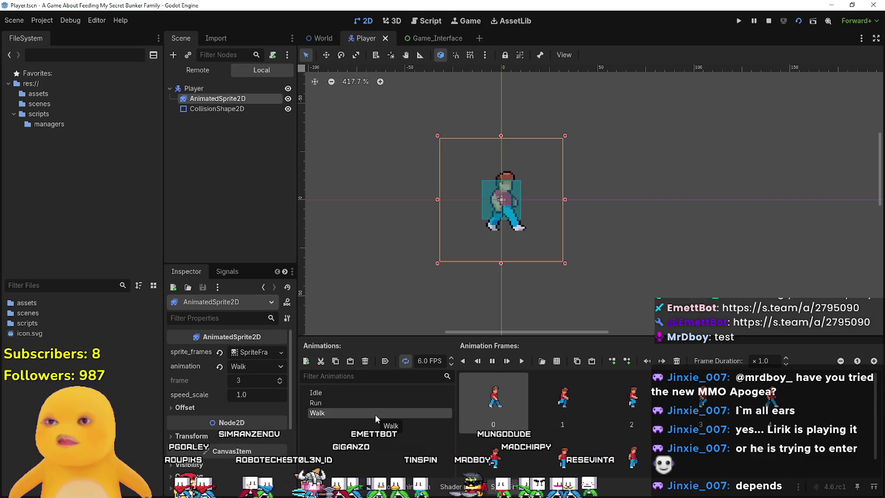
click(376, 403)
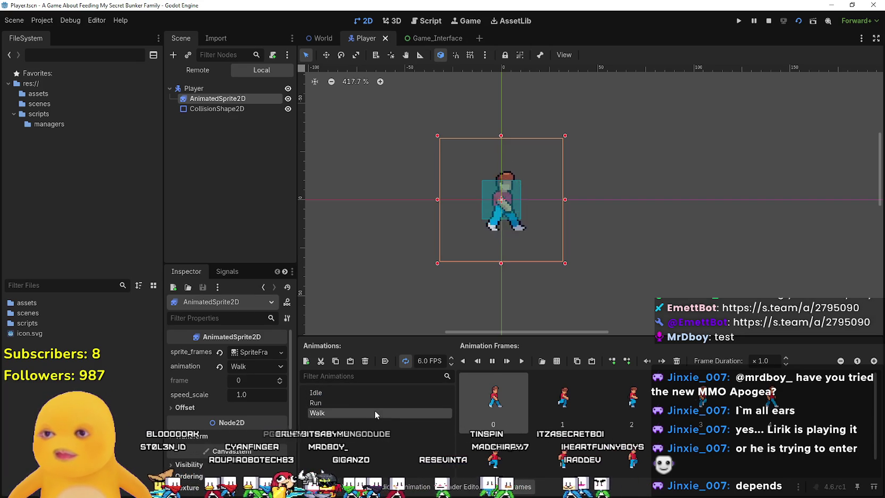
click(368, 395)
Save the Player scene and select its CollisionShape2D node.
key(ctrl+s)
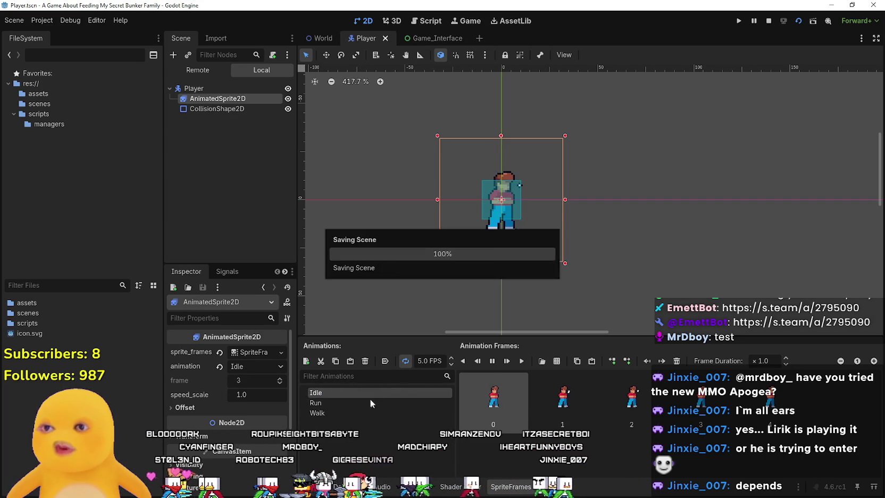
scroll(318, 164, down, 2)
click(209, 110)
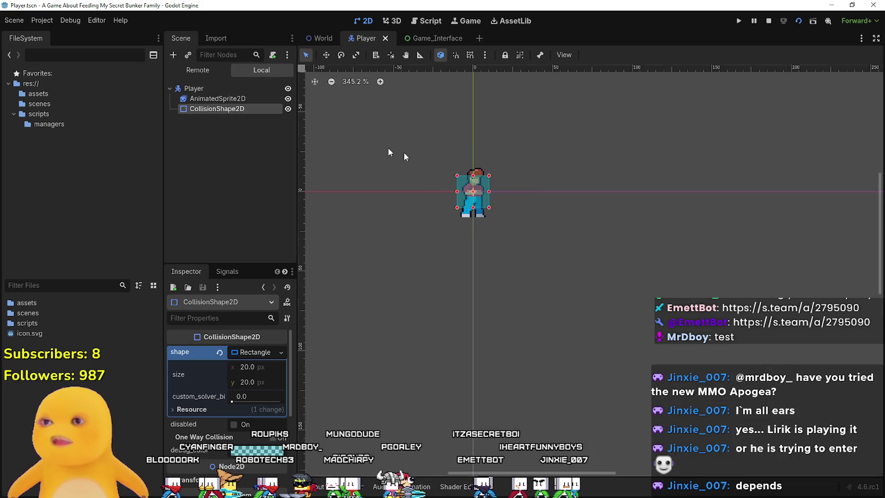
Zoom around the player's 20×20 collision rectangle on the sprite, then switch to the World scene.
scroll(463, 220, up, 10)
scroll(469, 214, down, 1)
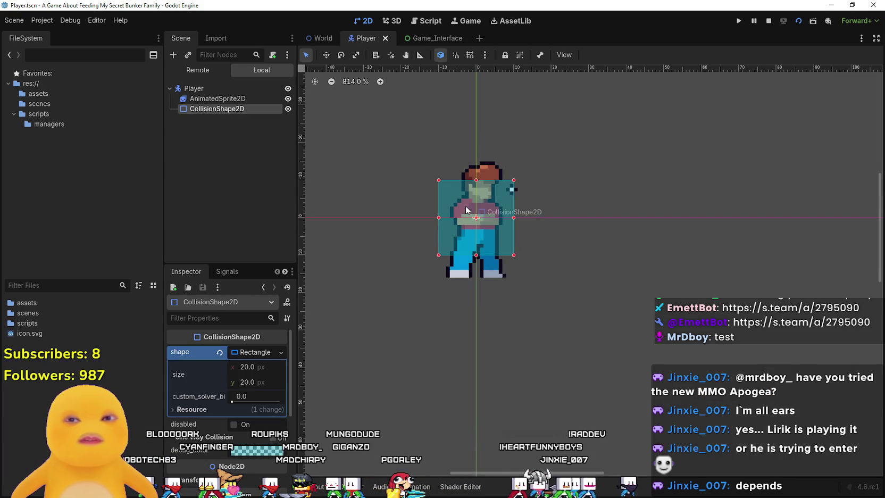
scroll(465, 205, down, 3)
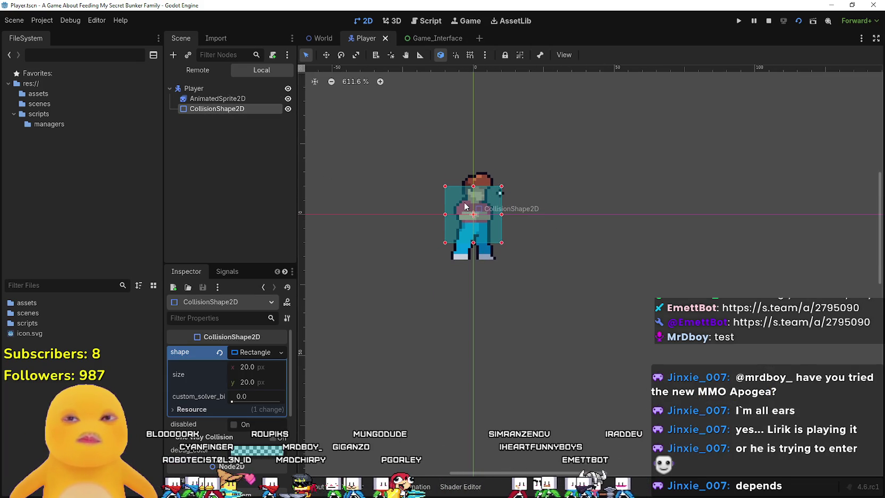
scroll(465, 204, up, 1)
scroll(465, 205, up, 1)
scroll(465, 206, up, 3)
scroll(465, 203, down, 4)
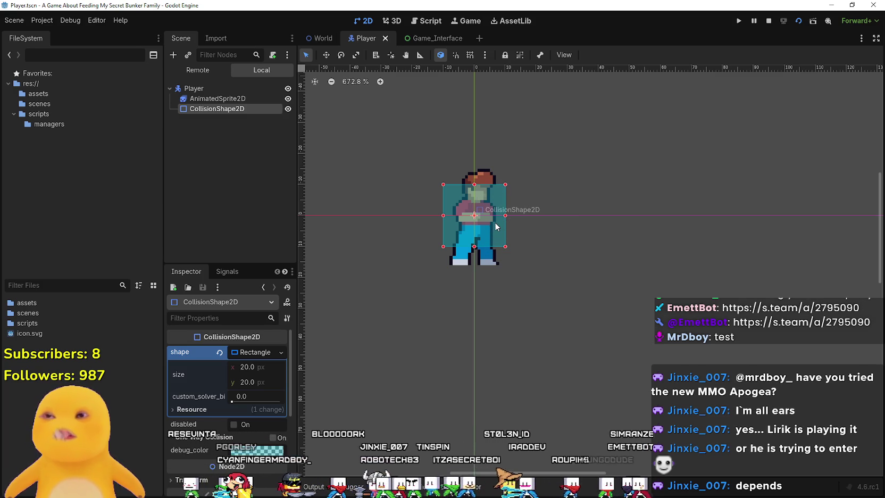
scroll(495, 226, up, 1)
scroll(483, 215, up, 1)
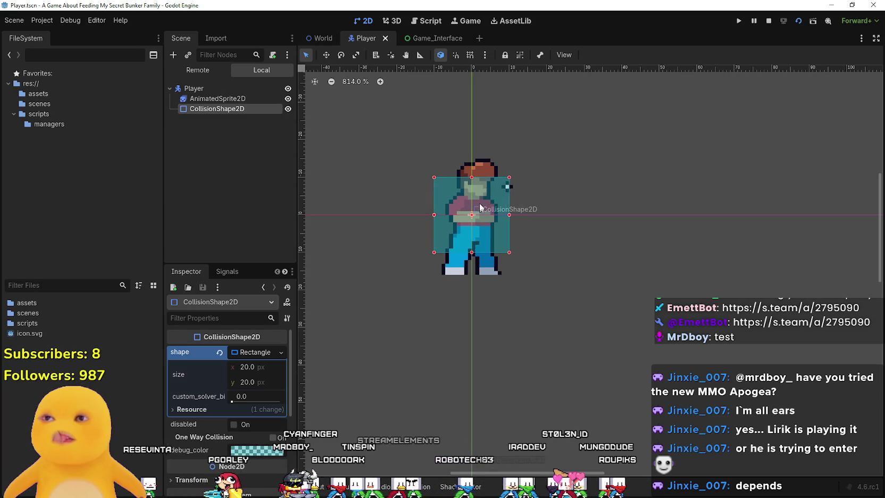
click(322, 38)
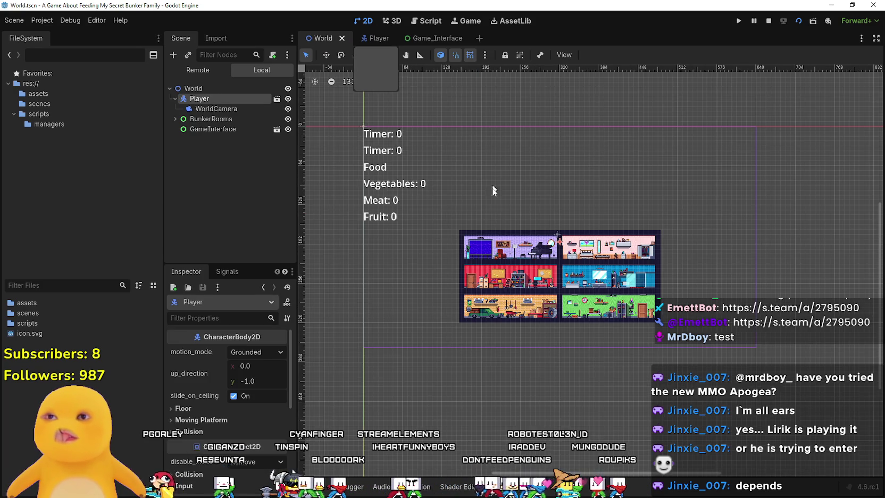
Inspect WorldCamera's area and shift the Player node left with the Move tool.
scroll(369, 159, up, 2)
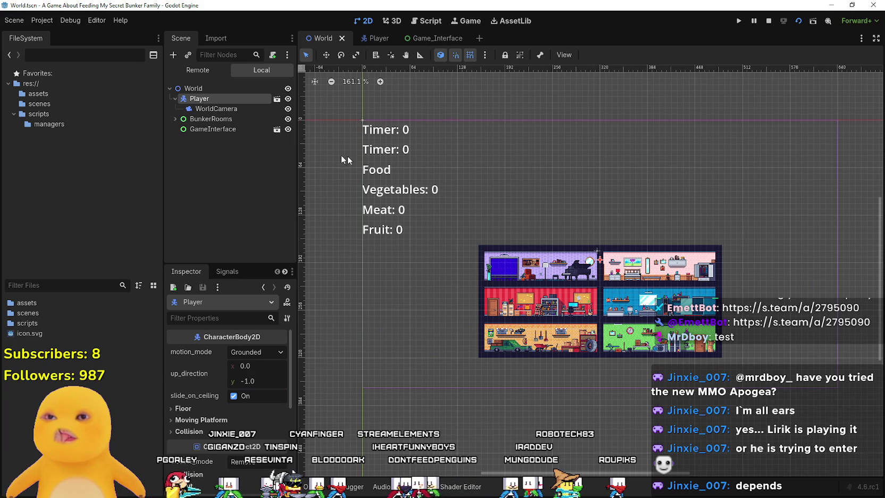
click(215, 108)
click(219, 98)
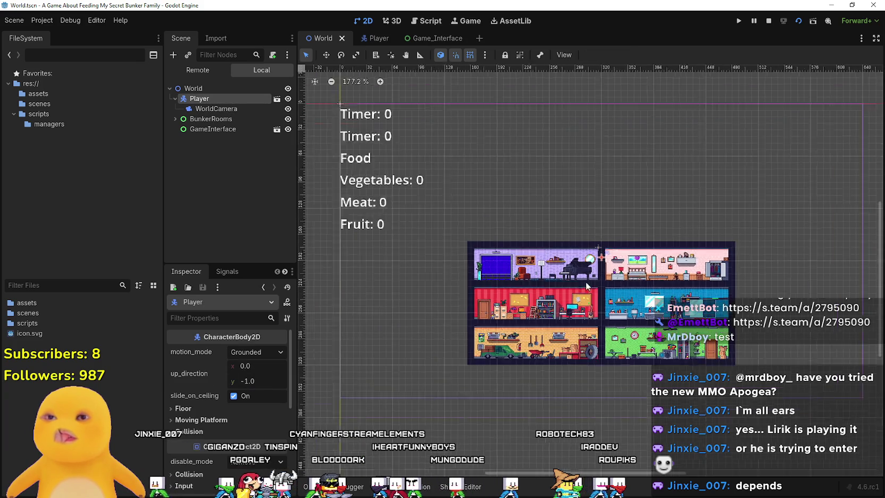
mouse_move(587, 288)
mouse_down()
mouse_move(464, 148)
mouse_move(533, 192)
mouse_up()
click(326, 54)
scroll(534, 192, down, 6)
drag(578, 226, 532, 208)
scroll(570, 218, up, 4)
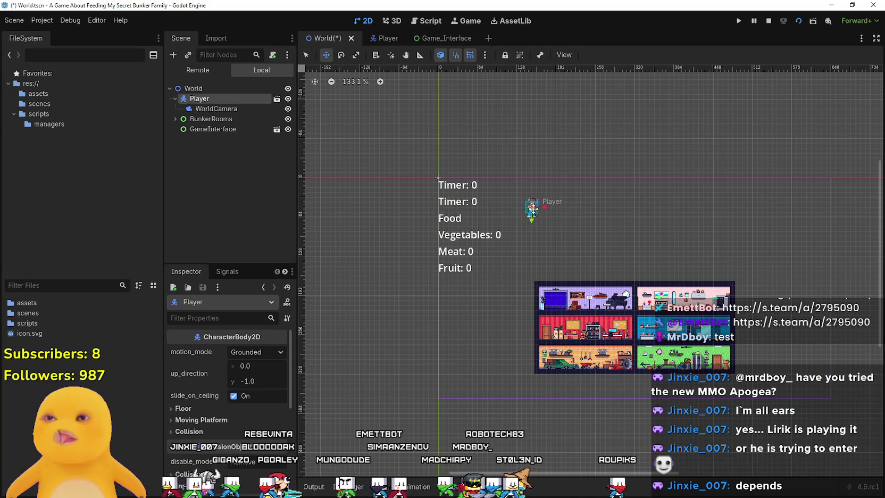
Reparent WorldCamera out of Player to sit directly under World.
click(199, 107)
click(221, 96)
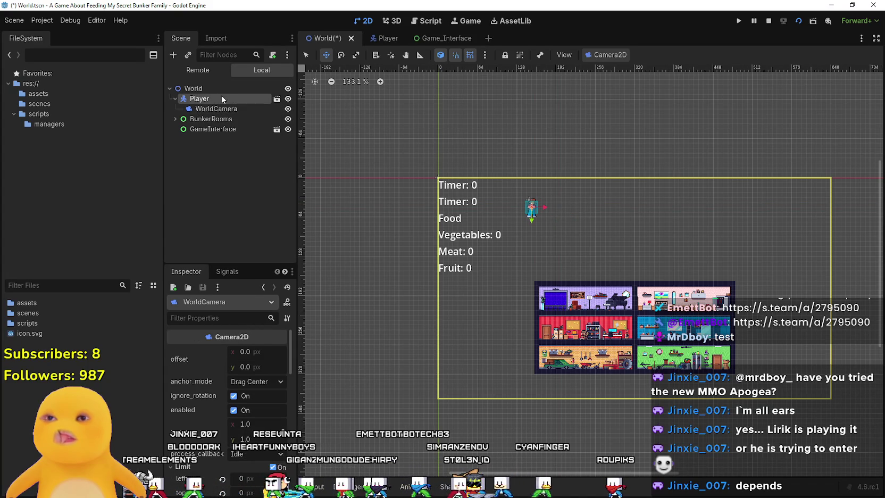
scroll(549, 201, up, 5)
scroll(526, 212, down, 4)
drag(236, 109, 223, 95)
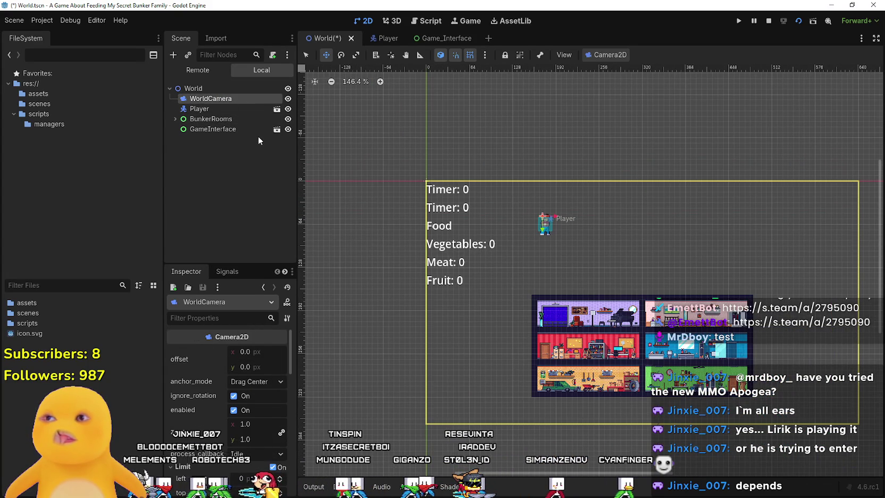
Raise the player above the bunker rooms, then save and run the World scene.
click(226, 110)
scroll(554, 221, up, 3)
mouse_move(540, 227)
mouse_down()
mouse_move(565, 260)
mouse_move(565, 237)
mouse_up()
click(768, 21)
click(799, 21)
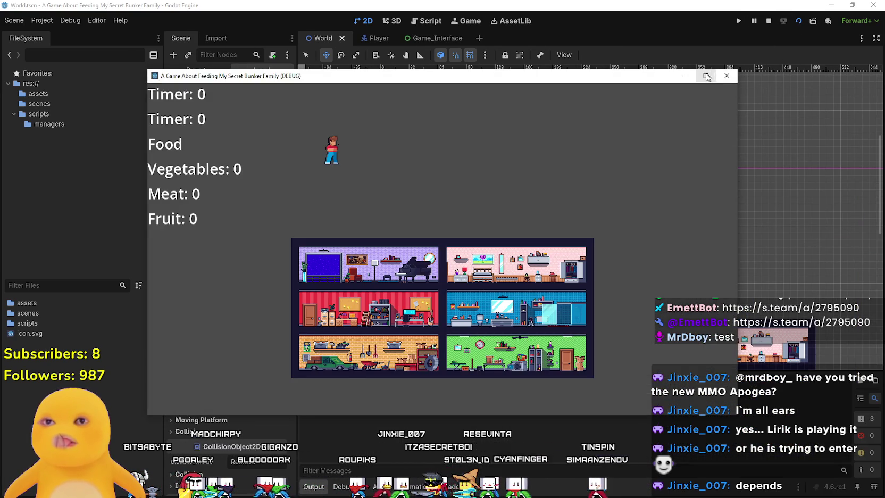
Reposition the game window, then return to the Player scene's AnimatedSprite2D.
click(706, 76)
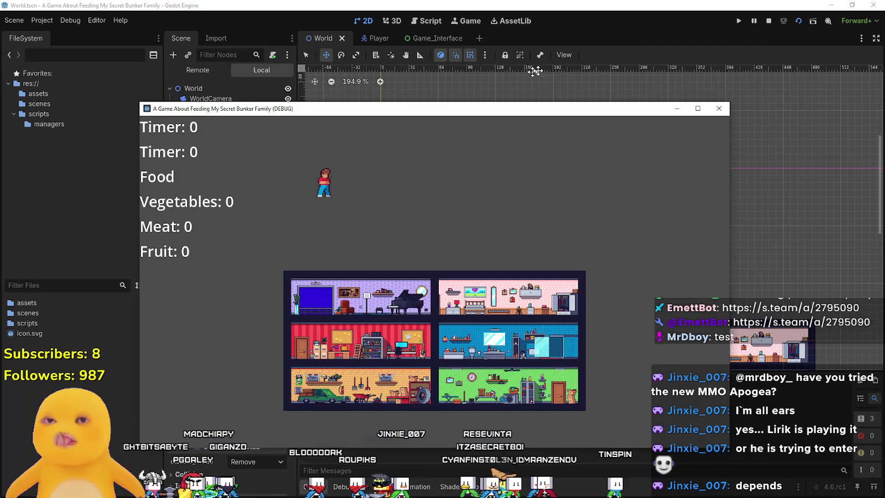
click(489, 86)
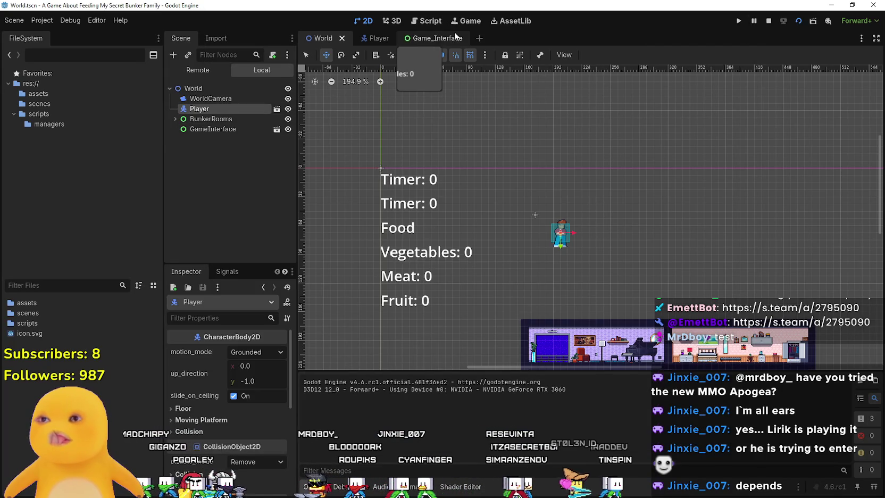
click(375, 37)
click(197, 100)
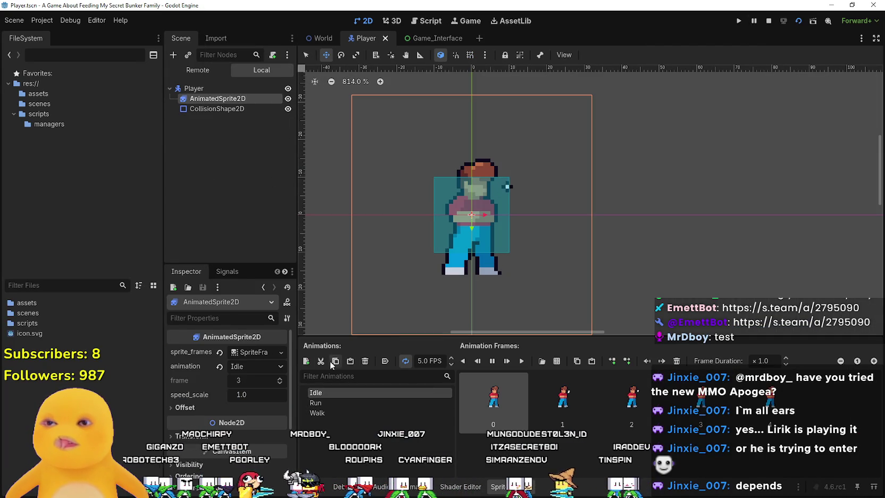
Set Idle to autoplay on load, stop the game, and launch the project from World with F5.
click(385, 361)
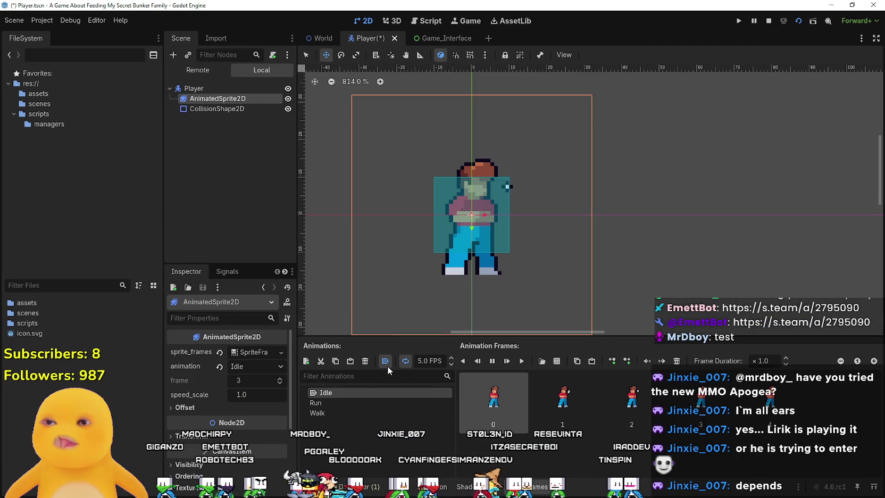
key(F8)
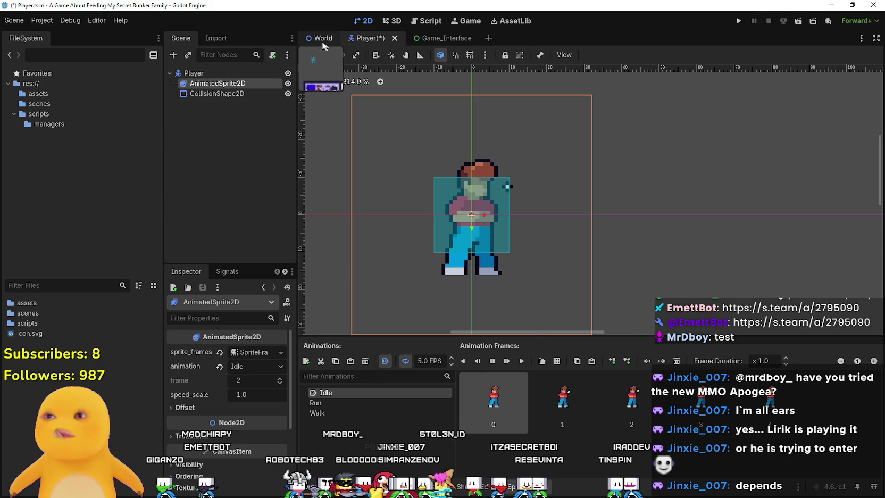
click(323, 38)
key(F5)
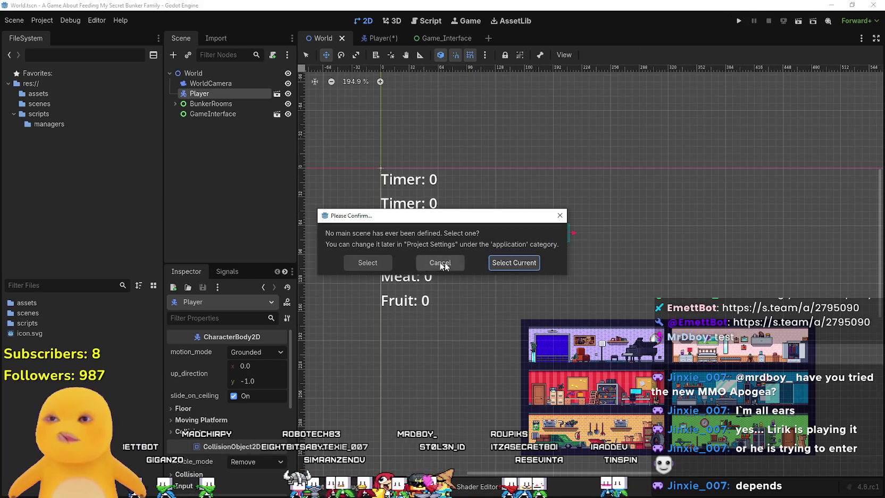
Use World as the main scene and maximize the running game window.
click(531, 263)
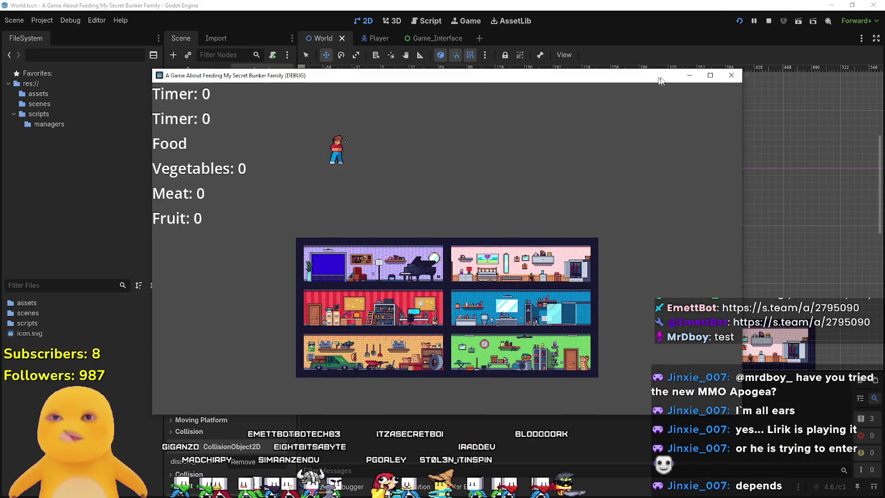
click(780, 78)
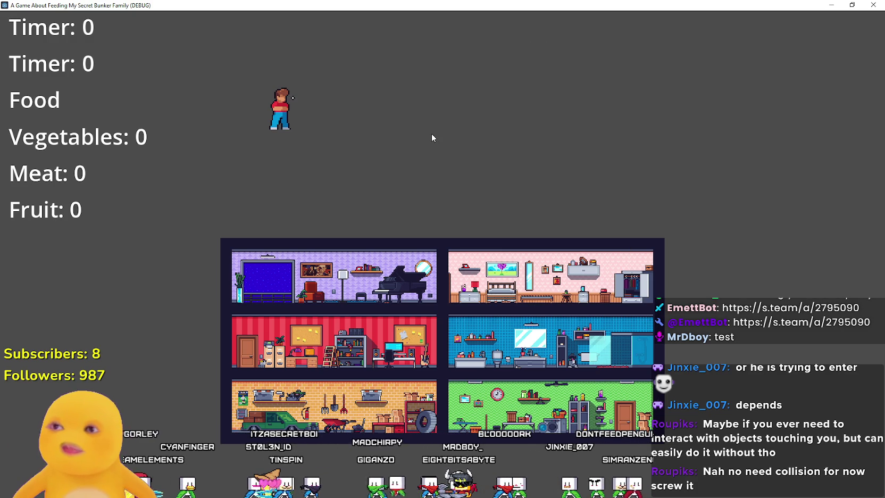
double_click(463, 4)
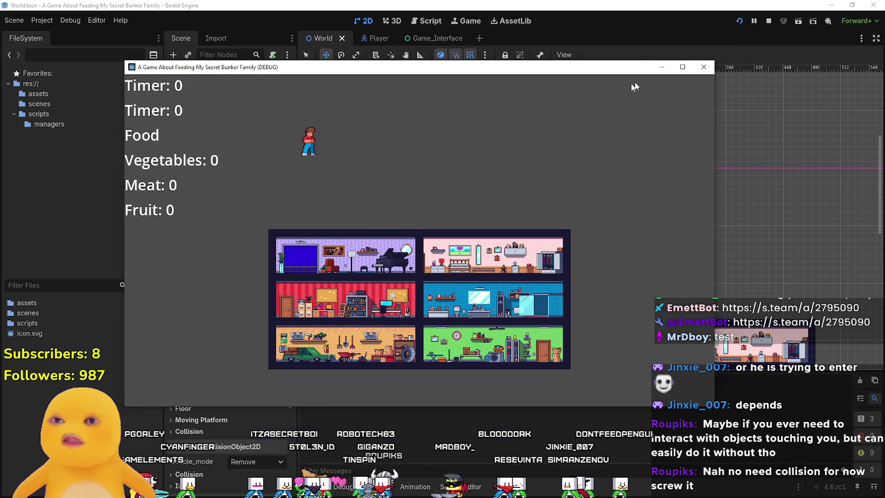
click(682, 67)
mouse_move(692, 6)
mouse_down()
mouse_move(633, 30)
mouse_move(771, 48)
mouse_move(776, 2)
mouse_up()
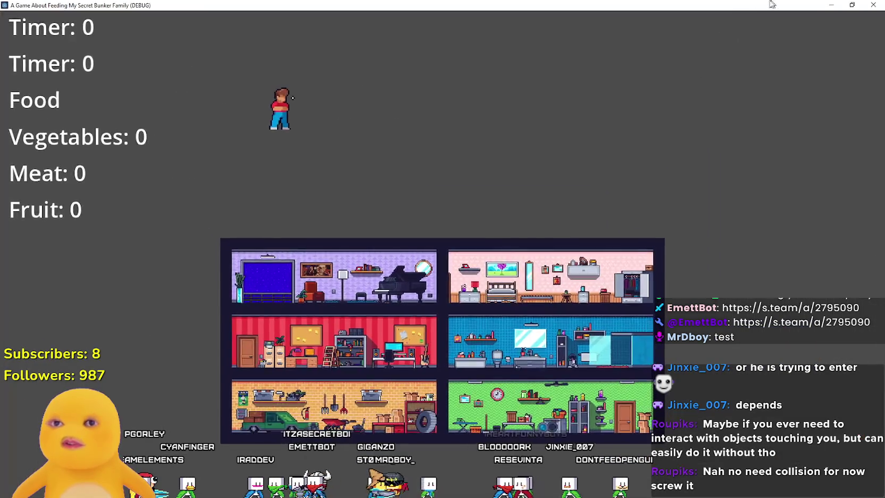
double_click(775, 5)
Restore the game window to floating, move it right, and stop the game.
key(super+Up)
key(super+Down)
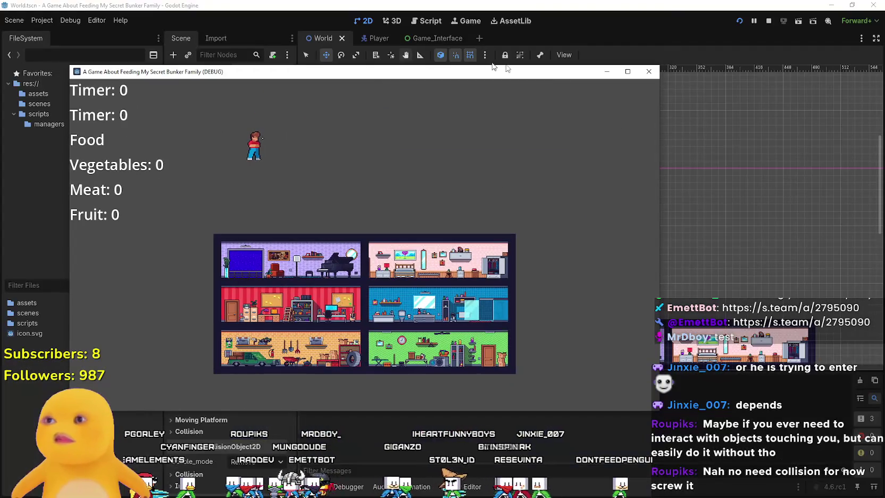
drag(579, 75, 654, 80)
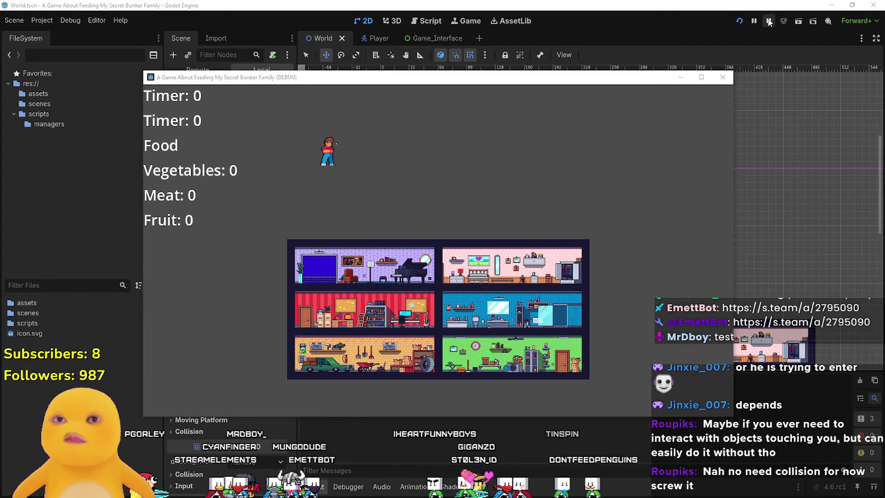
click(769, 21)
scroll(505, 276, down, 2)
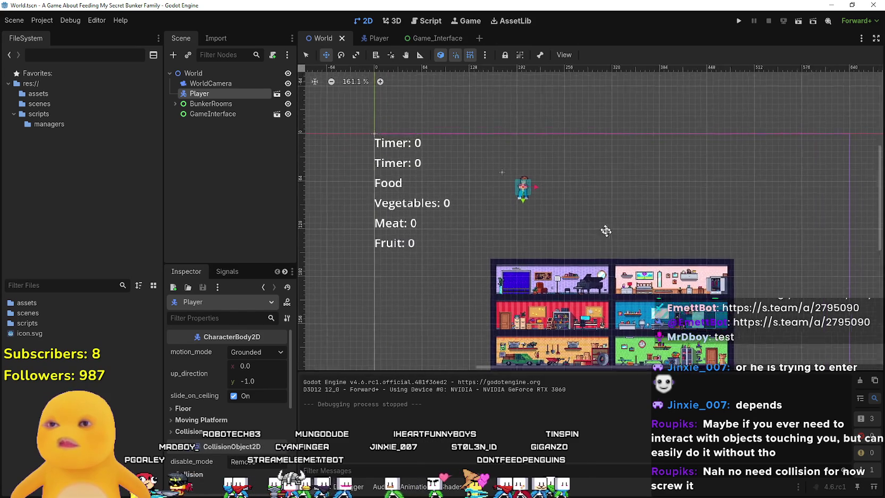
Select the Player root node in the Player scene, then go to the AssetLib.
scroll(549, 209, down, 4)
scroll(458, 151, up, 5)
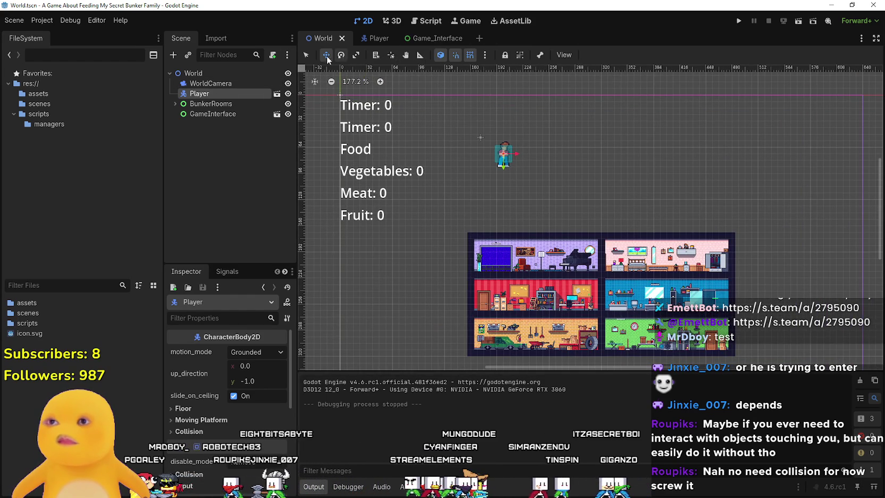
click(373, 38)
scroll(573, 176, down, 5)
scroll(579, 154, up, 2)
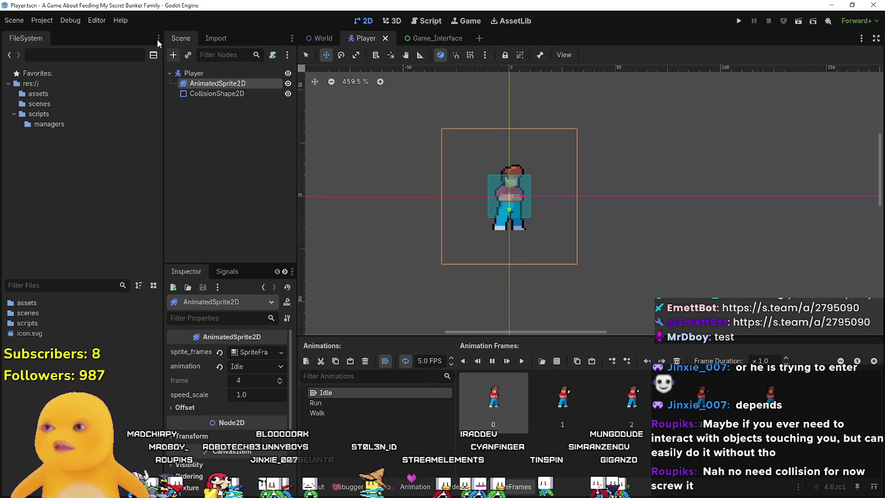
click(202, 74)
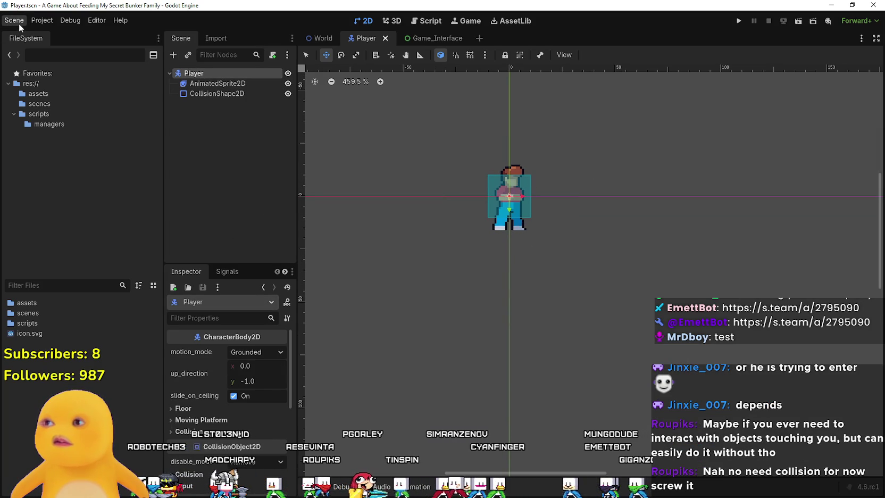
click(507, 23)
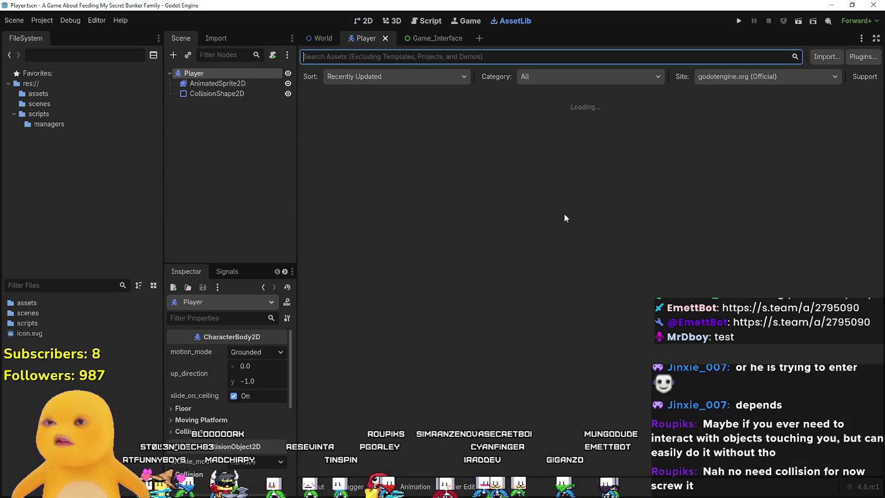
Search AssetLib for 'State' and preview the Visual State Machine and Easy State Machine assets.
text(Sta)
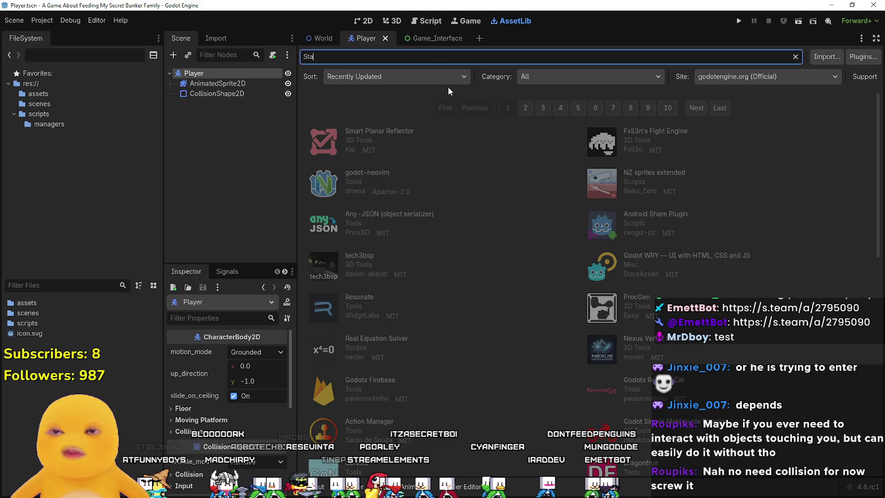
text(te)
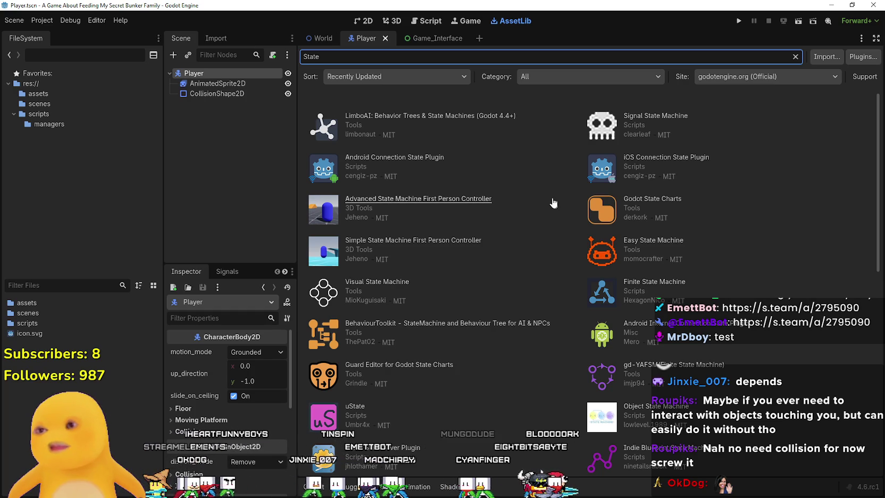
click(381, 288)
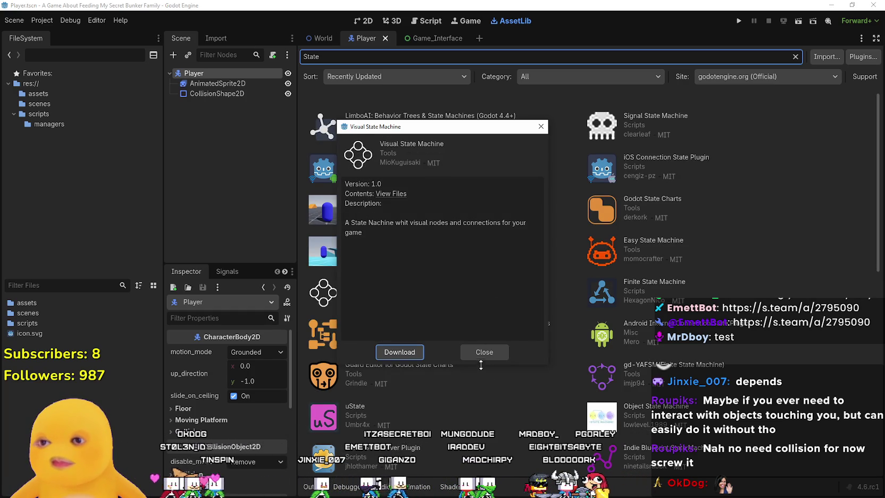
click(484, 352)
click(650, 245)
click(452, 343)
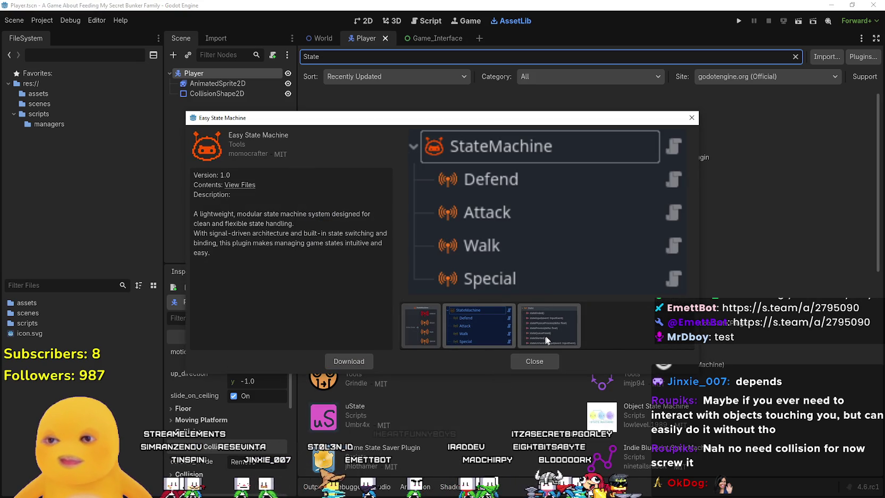
click(548, 335)
click(517, 365)
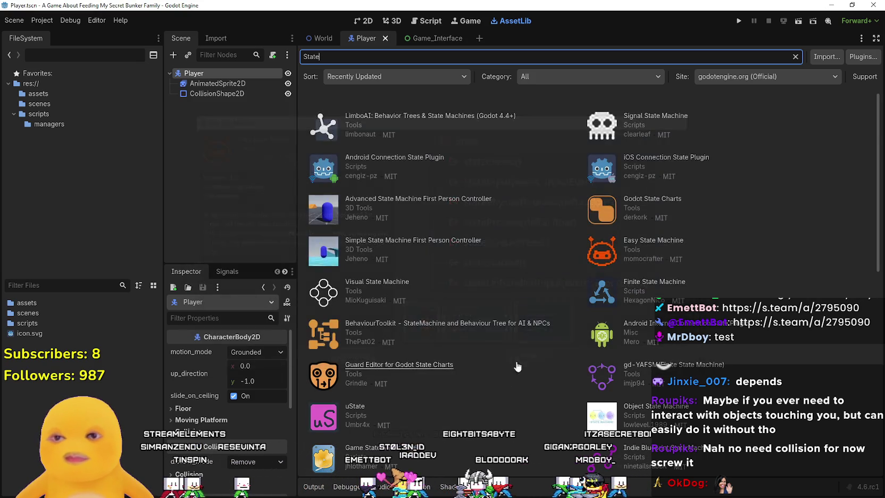
Open the FastGameStates details and highlight the text of its usage step 3.
scroll(517, 365, down, 3)
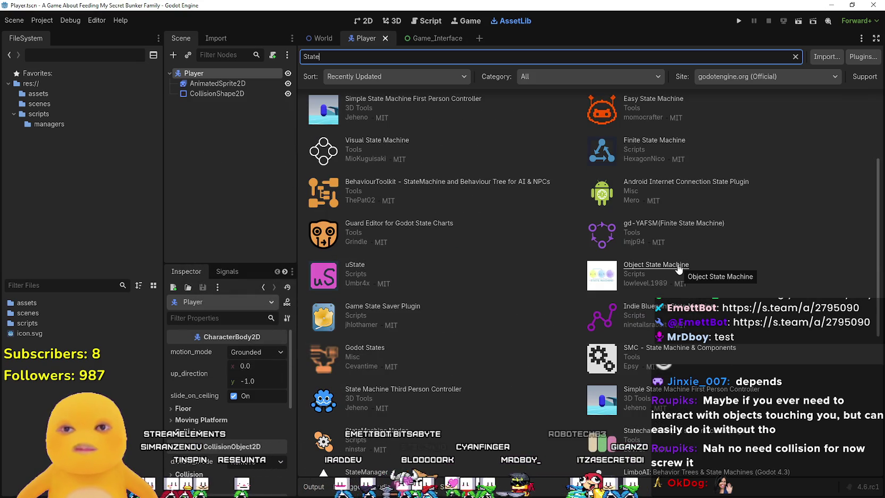
scroll(542, 375, down, 5)
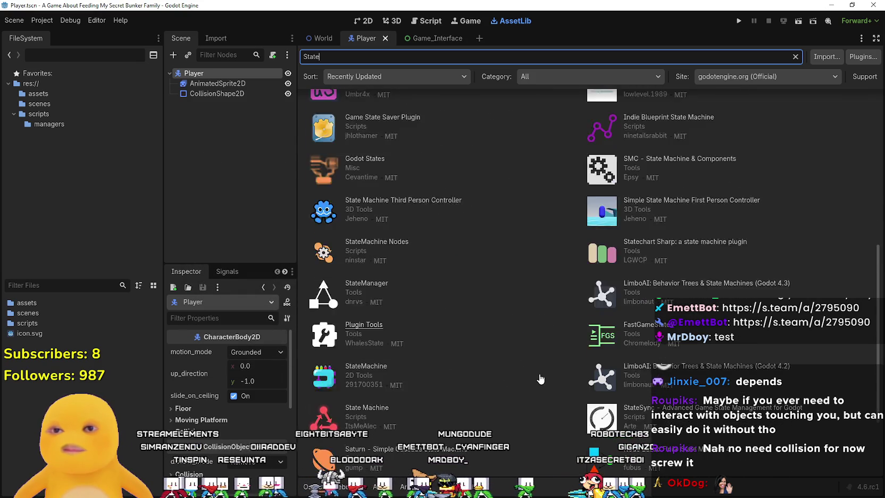
scroll(541, 375, down, 1)
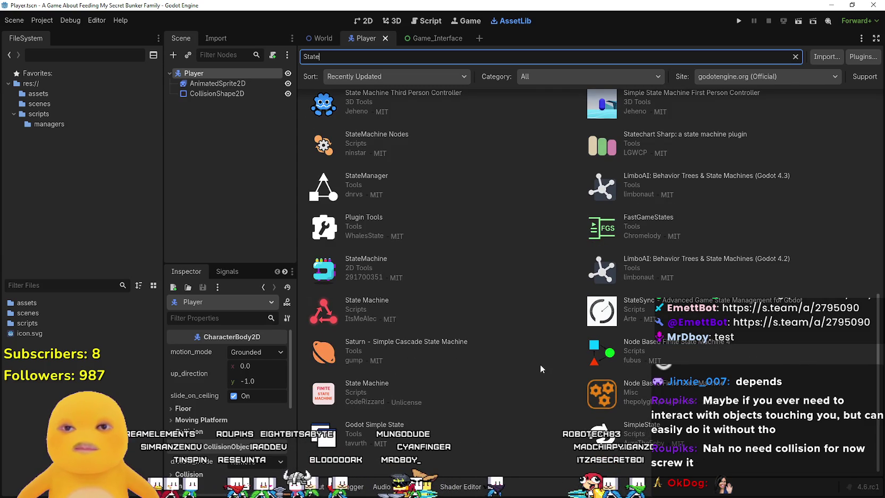
click(651, 219)
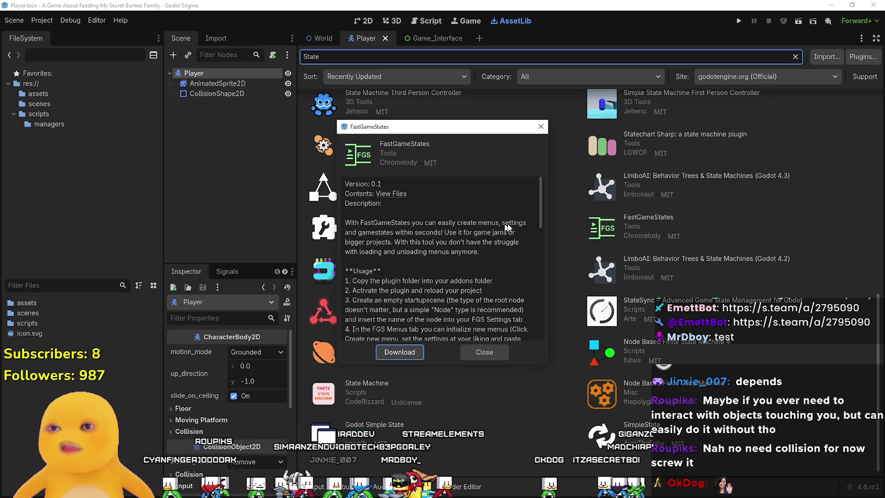
drag(416, 235, 470, 244)
click(471, 244)
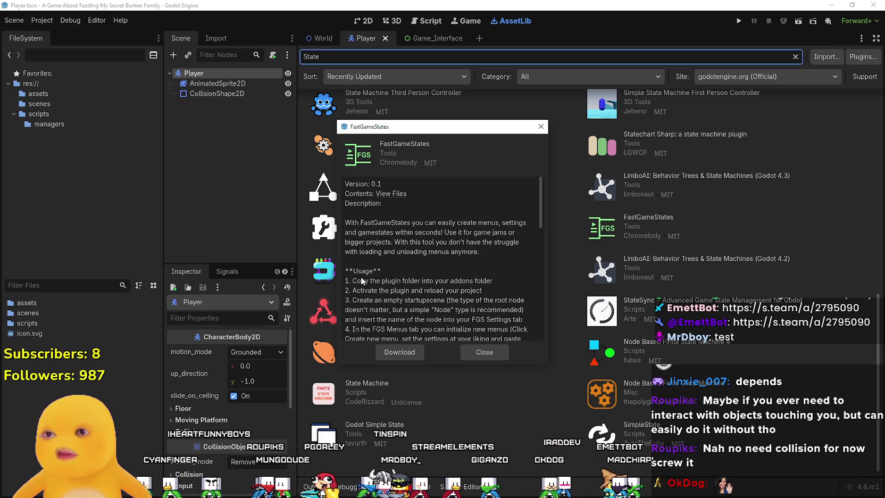
scroll(362, 275, down, 5)
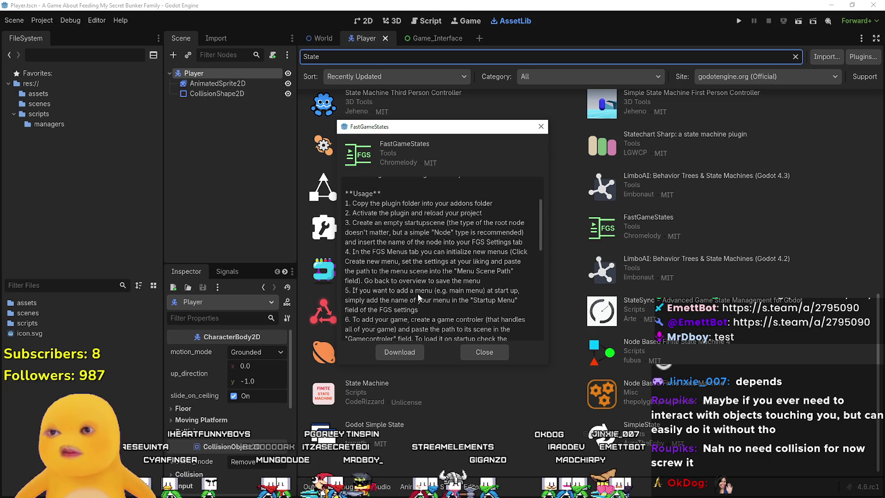
scroll(416, 276, up, 3)
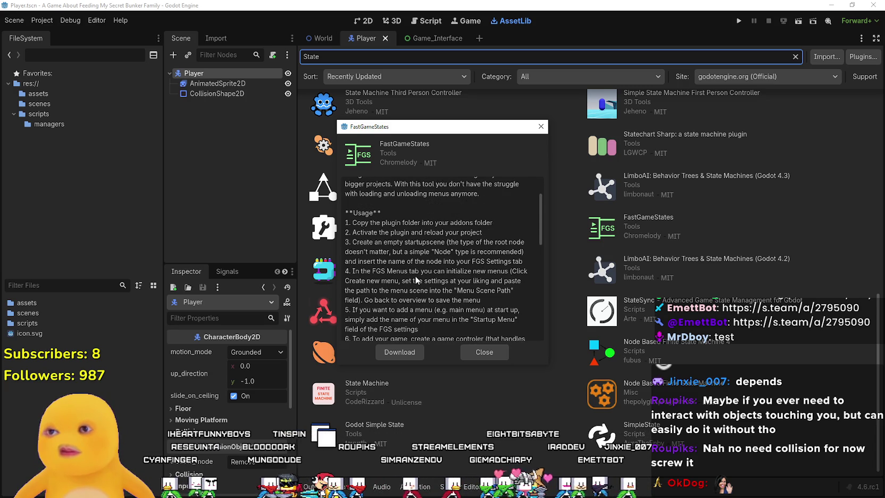
drag(351, 242, 467, 243)
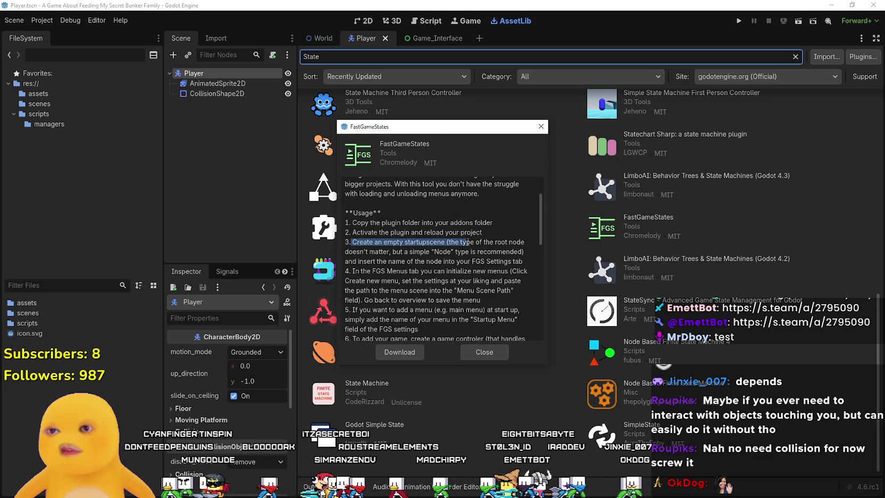
click(471, 302)
Read through the rest of the FastGameStates description, then close its details.
scroll(473, 292, down, 1)
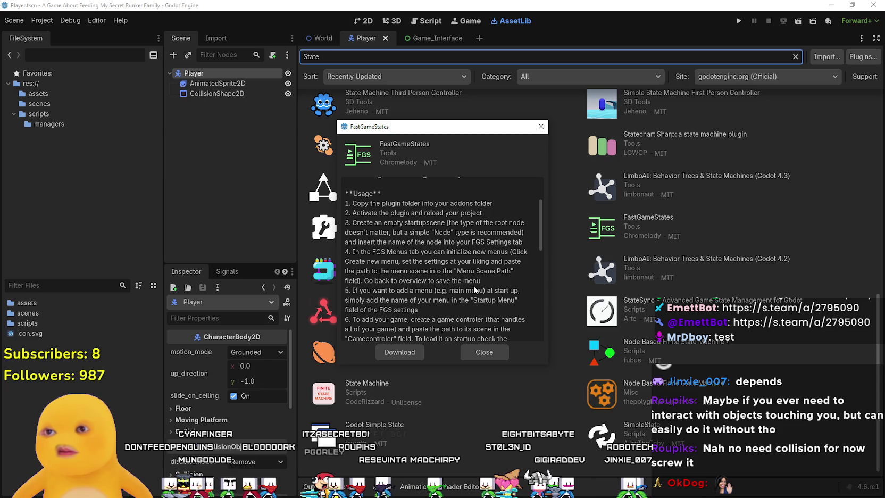
scroll(470, 262, down, 1)
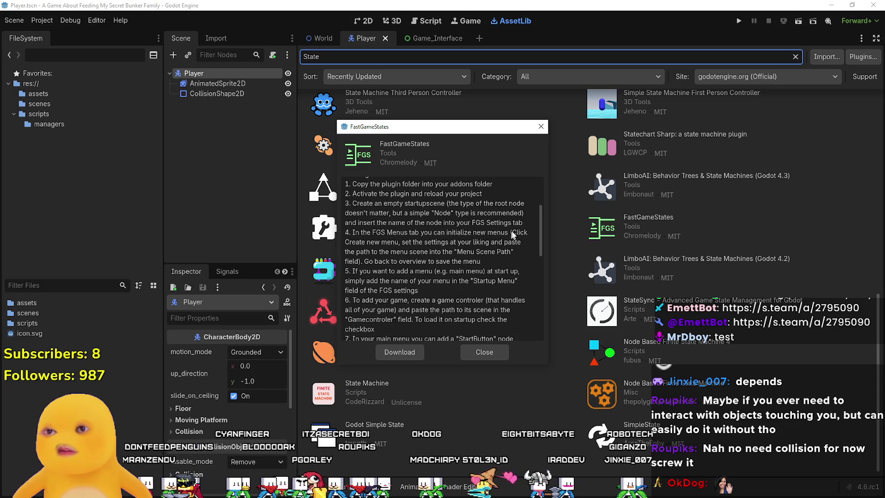
scroll(364, 248, down, 2)
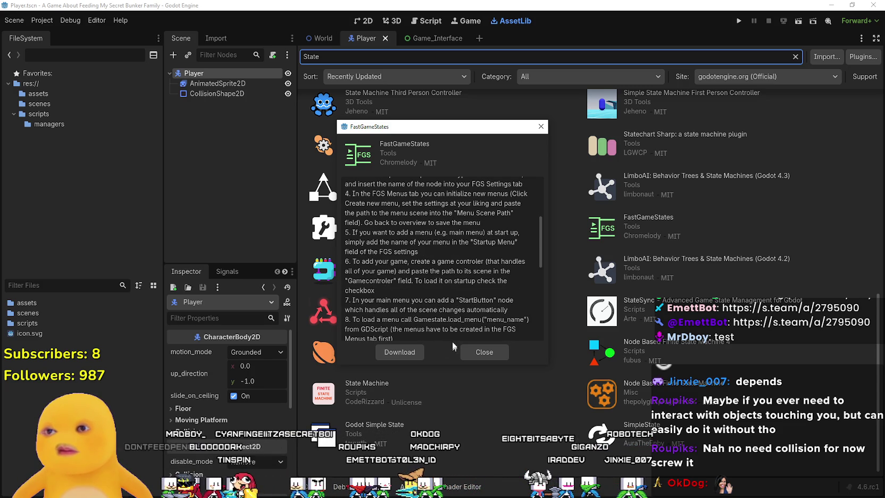
scroll(434, 308, down, 8)
scroll(432, 310, down, 3)
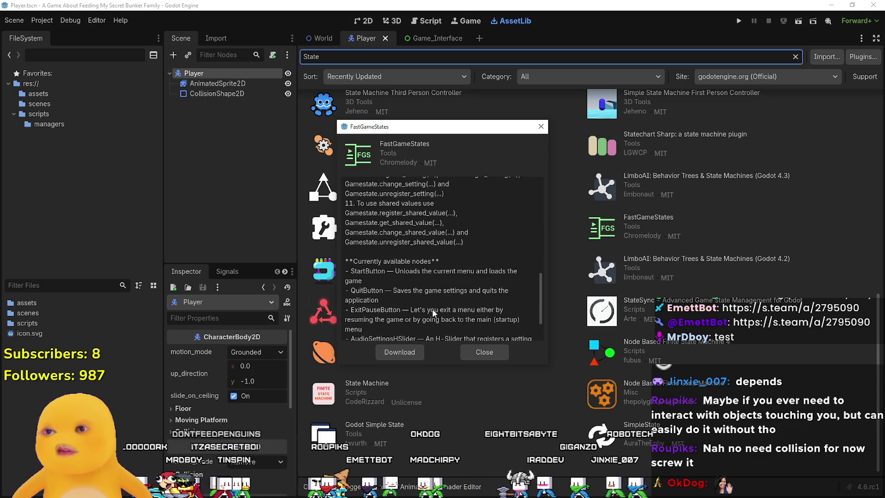
scroll(432, 307, up, 2)
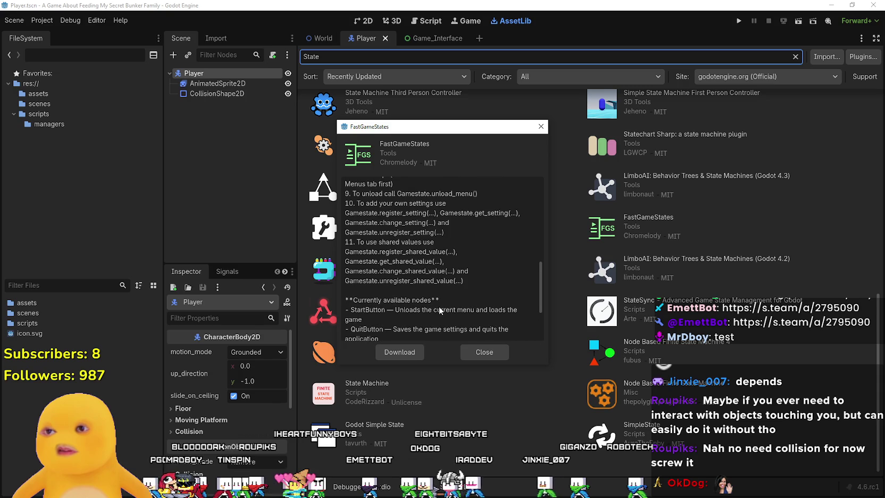
scroll(440, 306, up, 3)
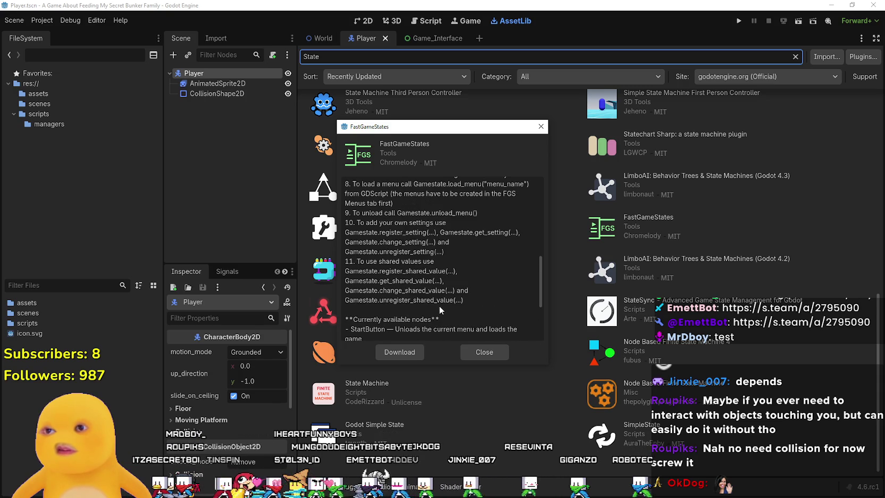
scroll(439, 306, down, 6)
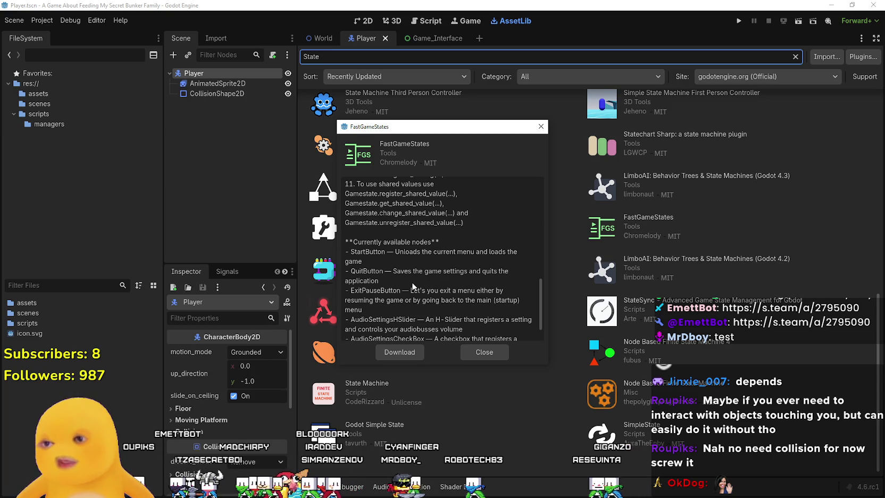
scroll(411, 282, down, 1)
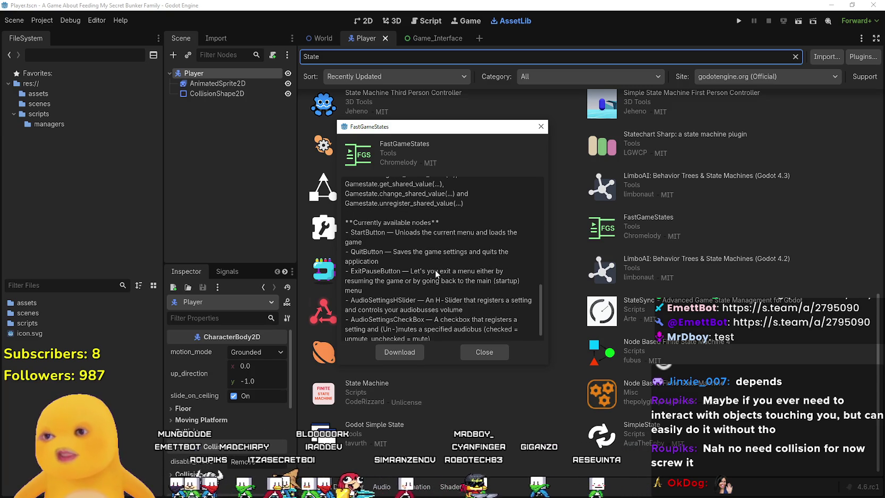
scroll(439, 268, down, 1)
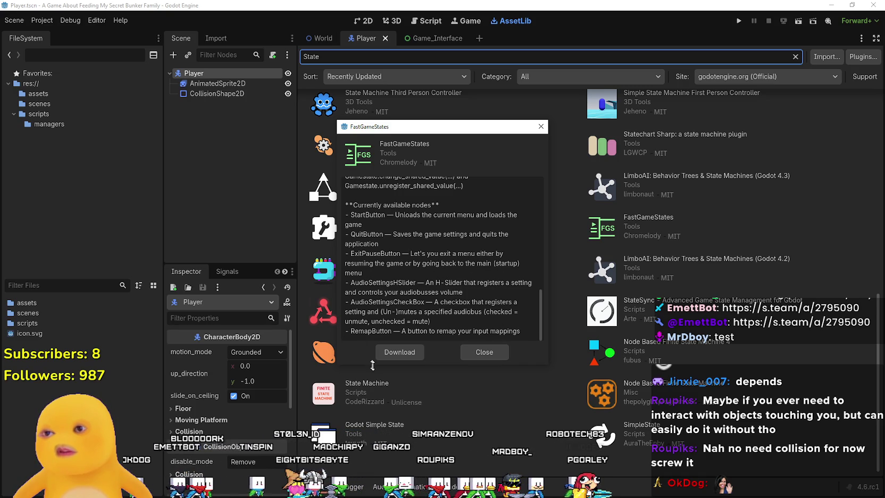
scroll(413, 225, up, 4)
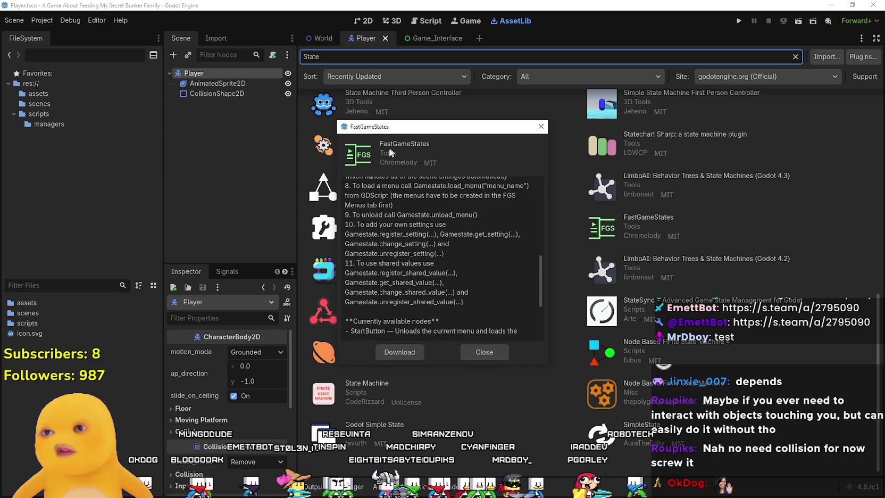
scroll(462, 246, up, 4)
scroll(462, 244, up, 5)
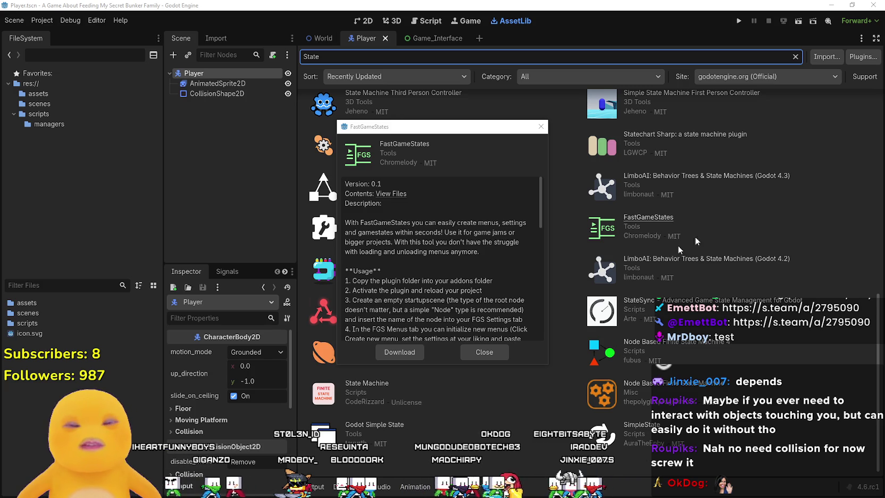
click(484, 351)
Change the AssetLib search to 'framework' and look at the QframeworkGodot details.
scroll(618, 350, up, 10)
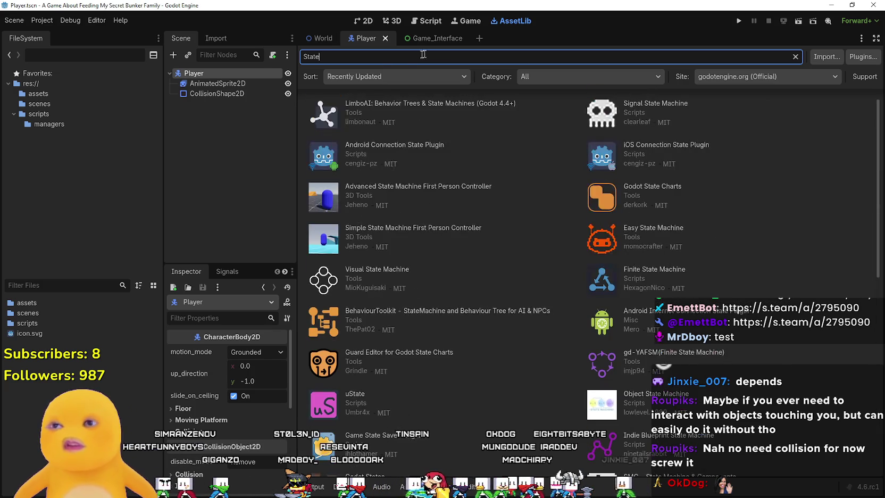
text(fram)
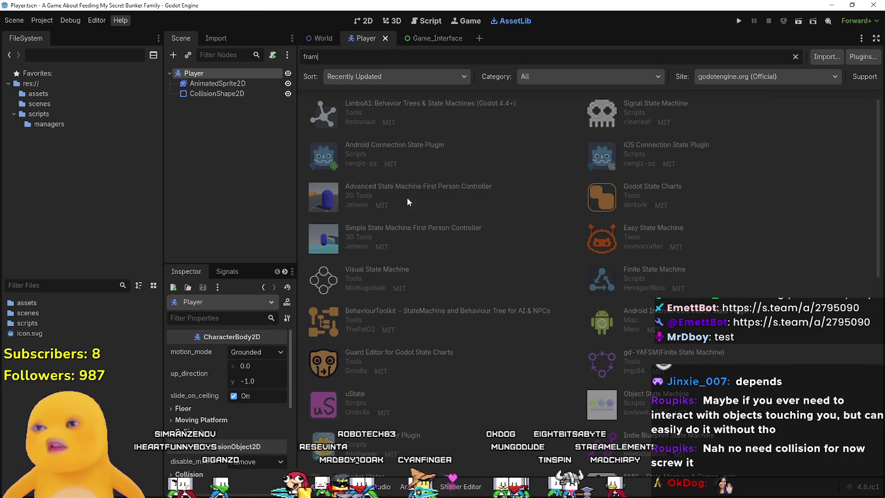
text(ework)
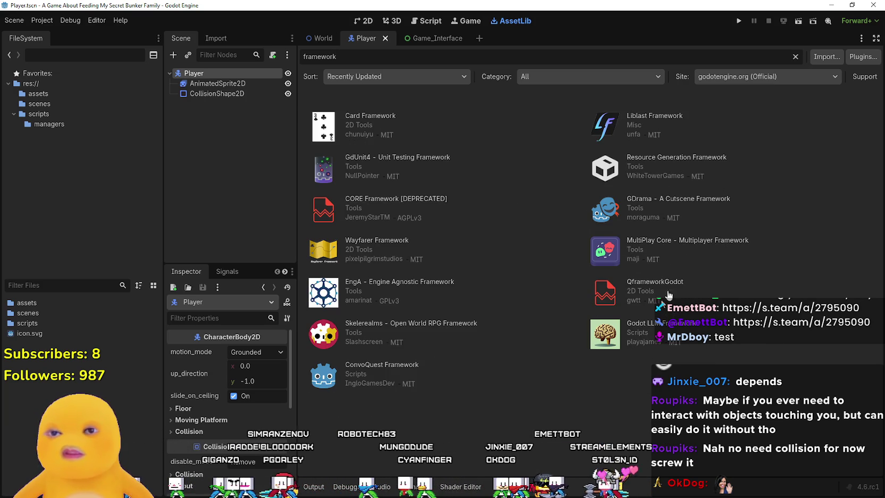
click(655, 282)
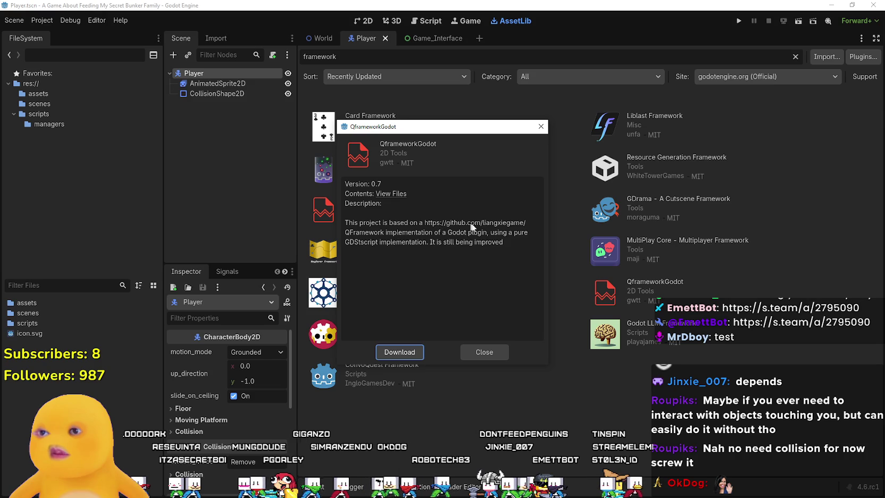
click(482, 352)
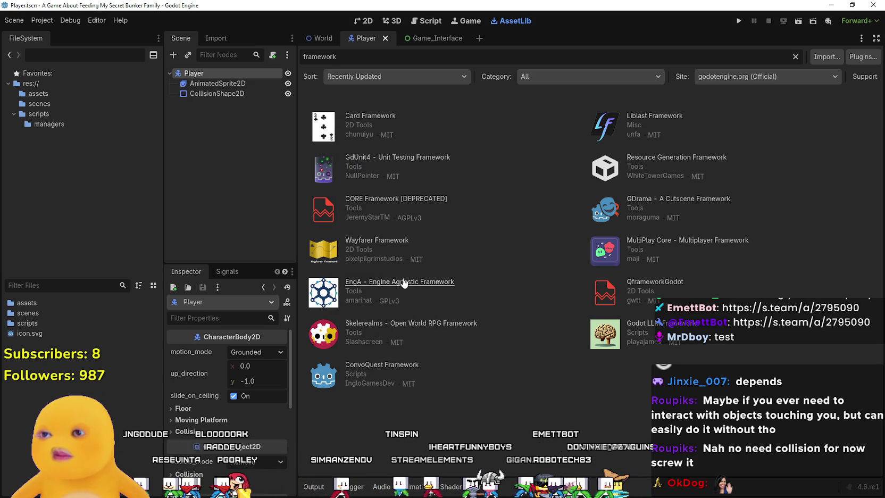
Open Wayfarer Framework details and highlight its feature description and scene transitions line.
click(378, 240)
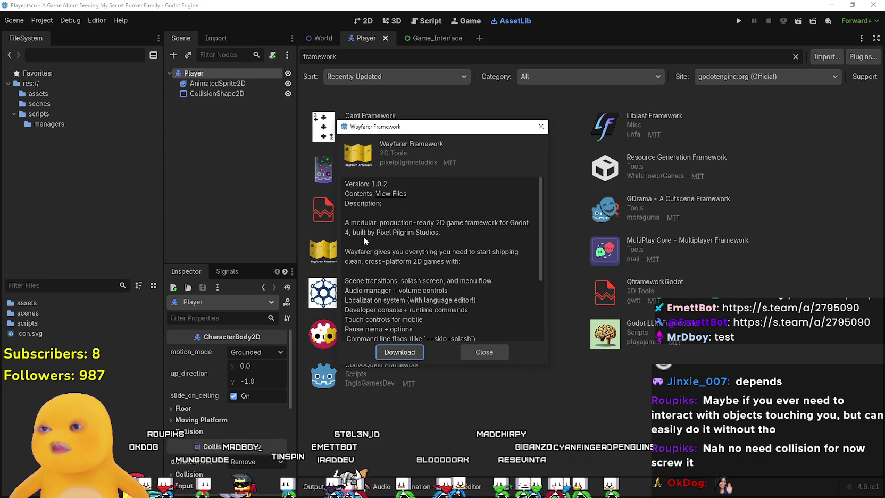
scroll(363, 237, down, 2)
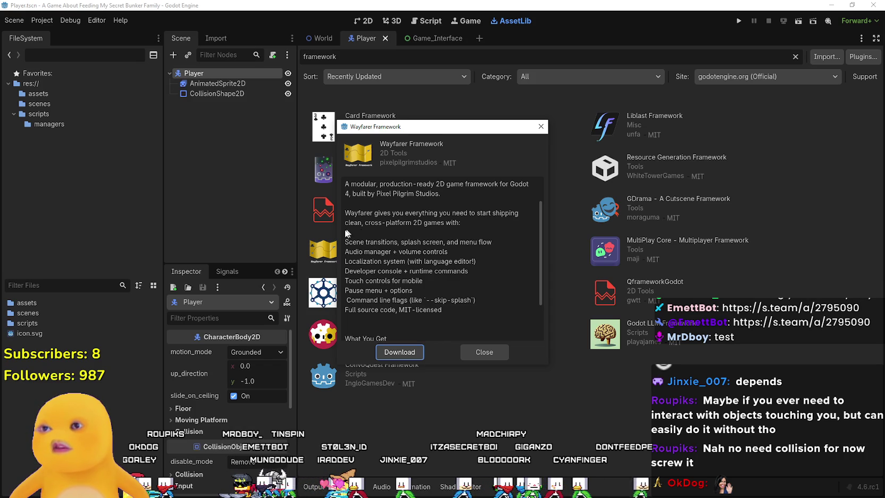
drag(368, 213, 442, 214)
click(461, 222)
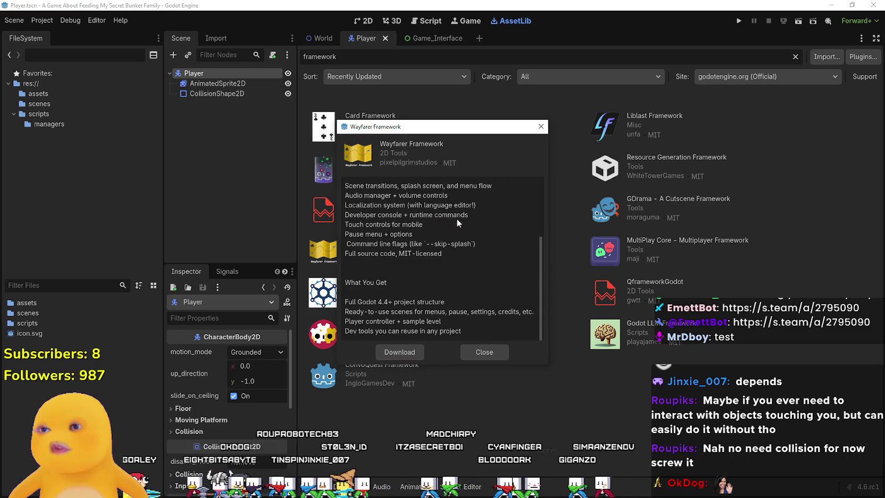
scroll(347, 207, down, 2)
drag(347, 207, 492, 205)
click(462, 204)
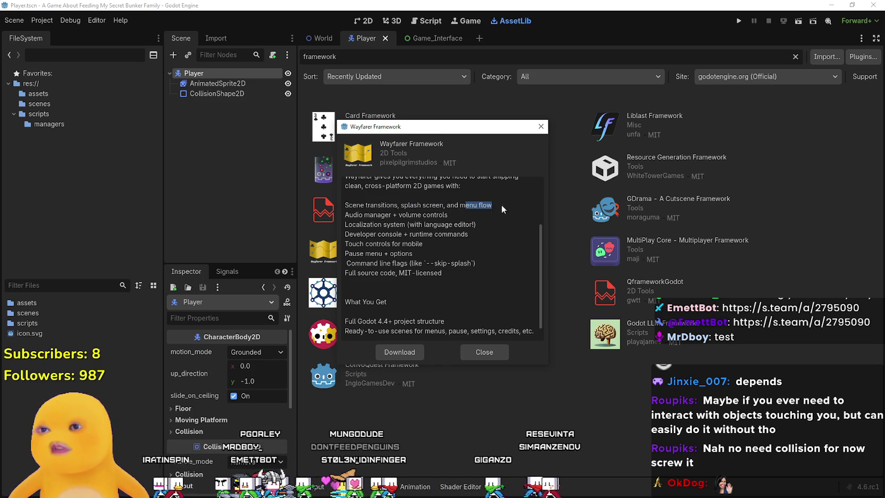
Highlight Wayfarer's menu flow, localization, developer console and pause menu features, then close it.
click(434, 217)
mouse_move(355, 224)
mouse_down()
mouse_move(406, 224)
mouse_move(398, 243)
mouse_move(417, 234)
mouse_up()
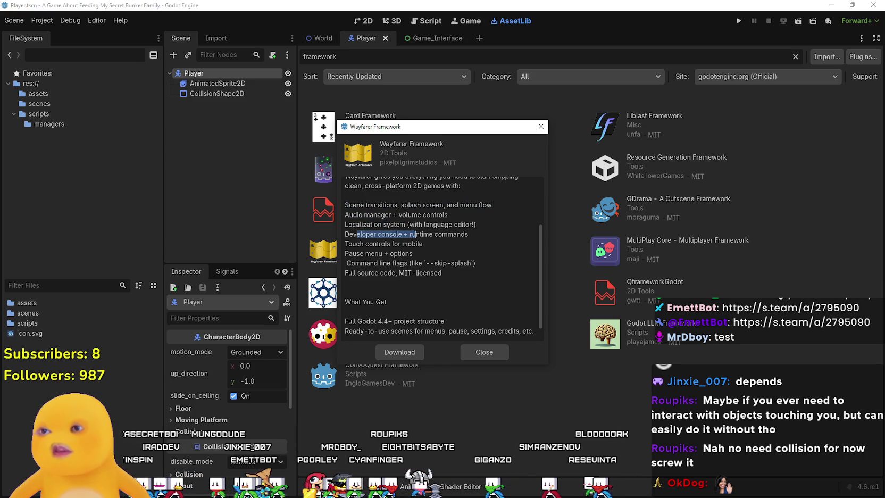
click(353, 254)
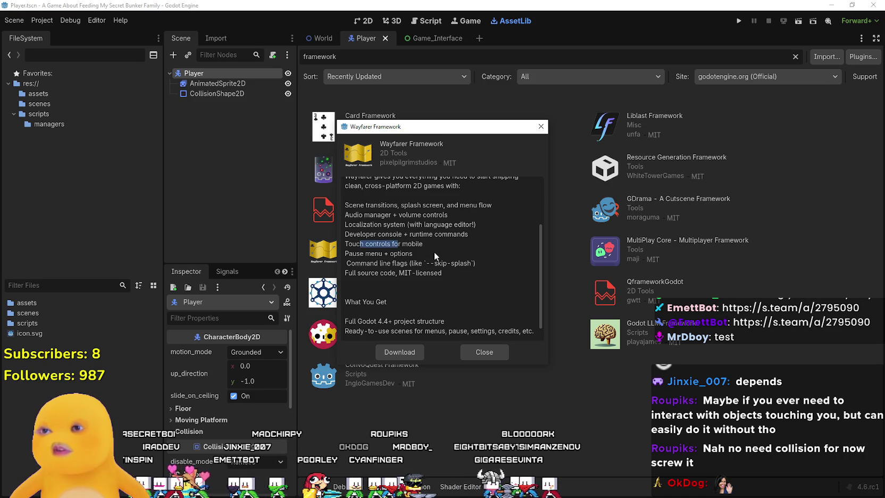
drag(356, 254, 382, 263)
scroll(415, 339, down, 1)
scroll(406, 291, up, 5)
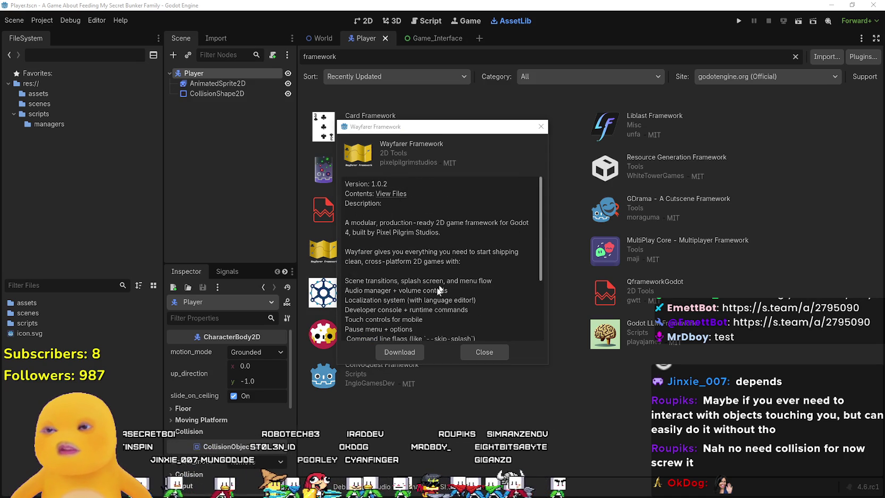
click(477, 353)
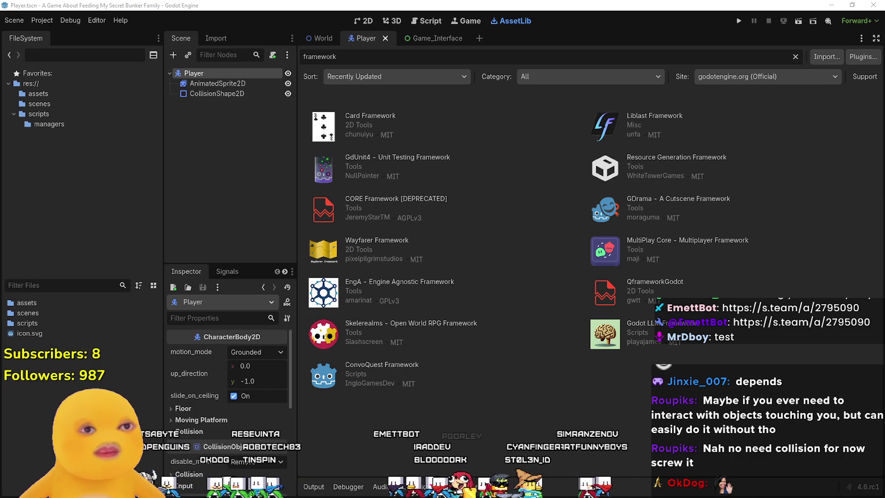
Look over the EngA and Liblast Framework asset details.
click(424, 283)
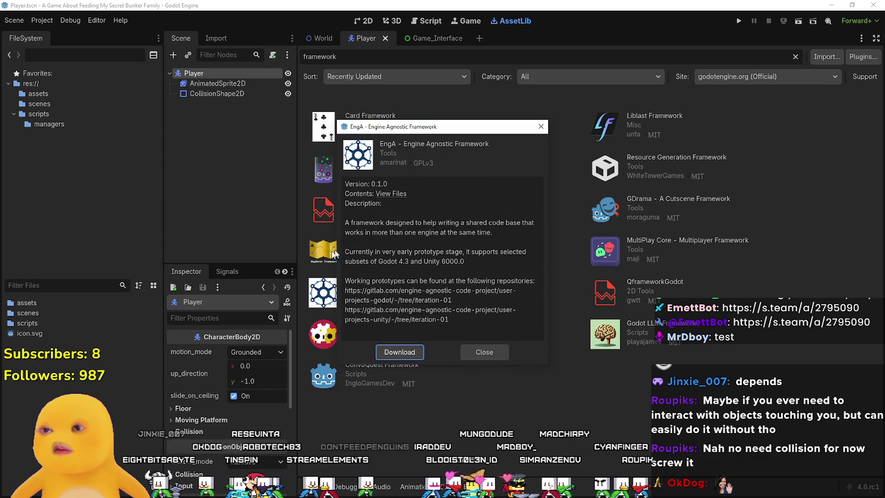
click(496, 357)
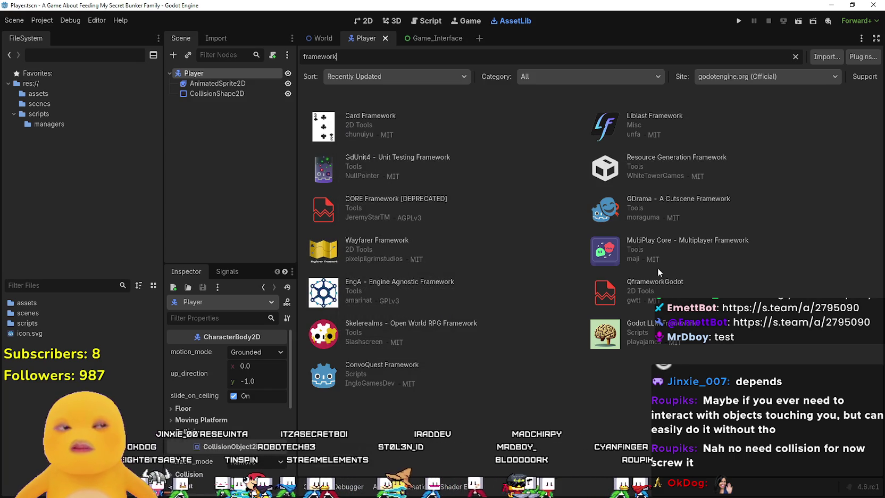
click(650, 134)
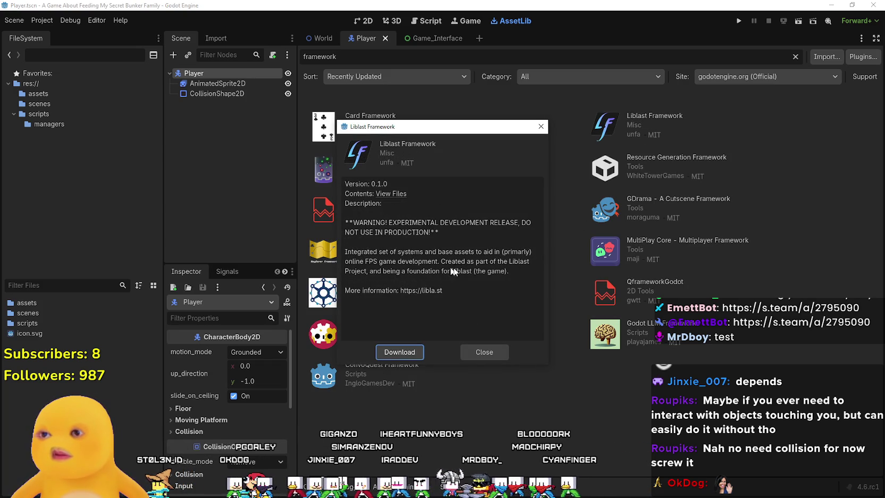
click(473, 353)
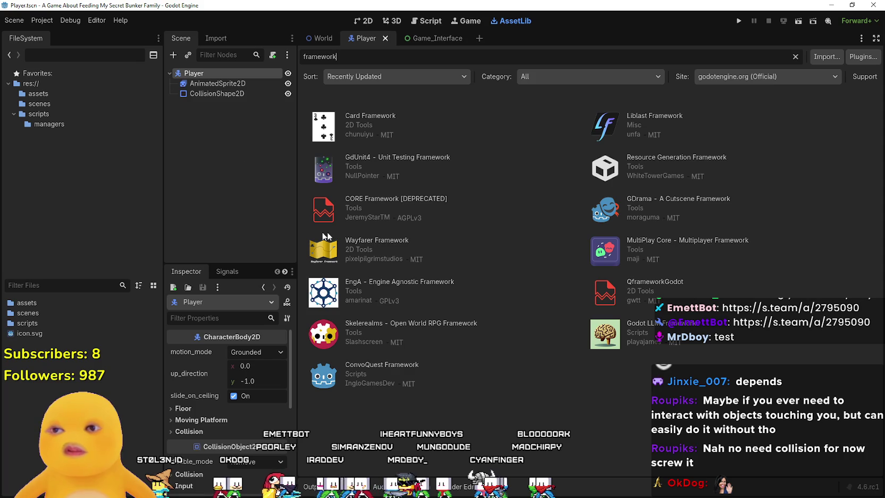
Reopen Wayfarer Framework and start downloading it.
click(381, 242)
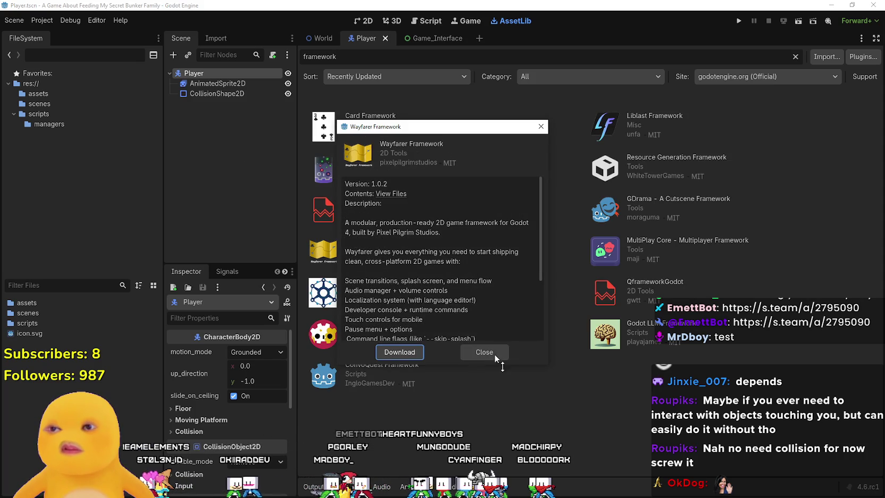
click(481, 351)
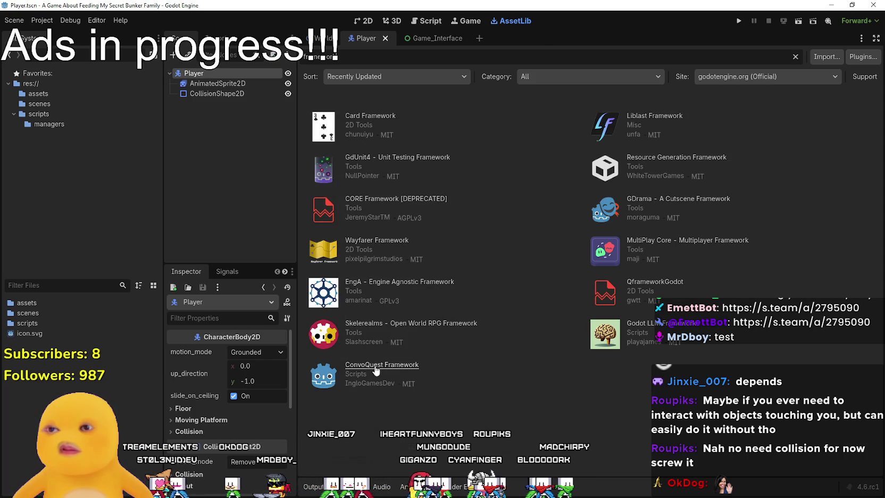
click(377, 240)
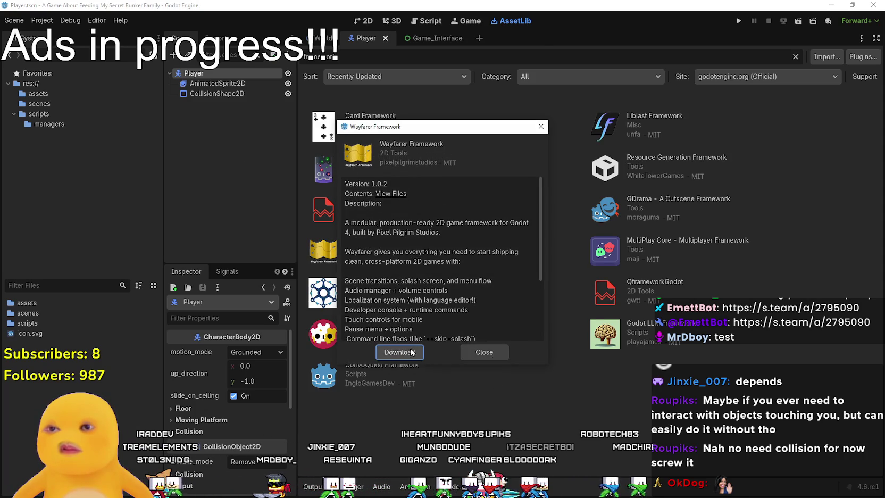
click(457, 350)
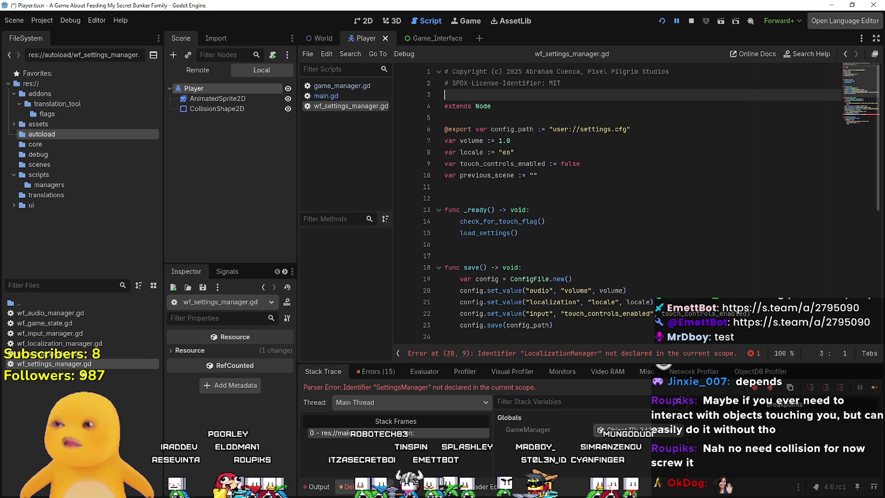
Locate the undeclared LocalizationManager error on line 38 and bring up the Project Settings autoload list.
click(552, 353)
double_click(505, 244)
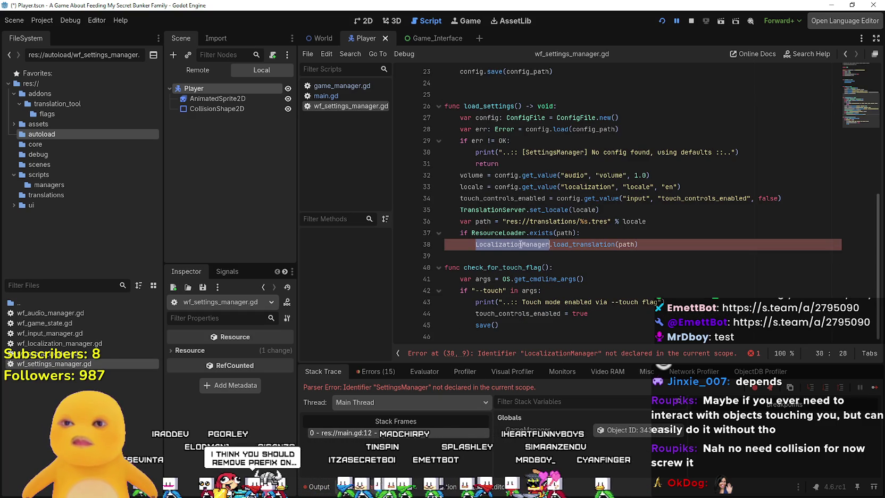
click(43, 20)
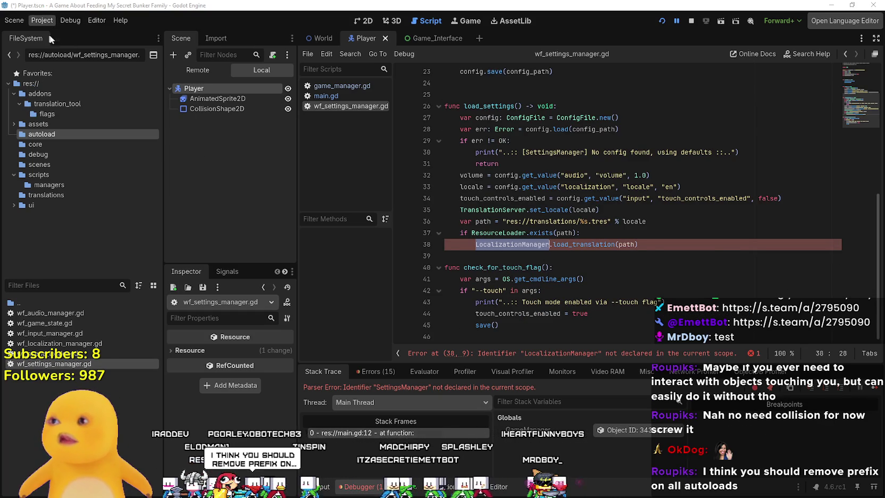
click(63, 35)
Rename the WfSettingsManager, WfSceneLoader and WfLocalizationManager autoloads, dropping the Wf prefix.
double_click(218, 281)
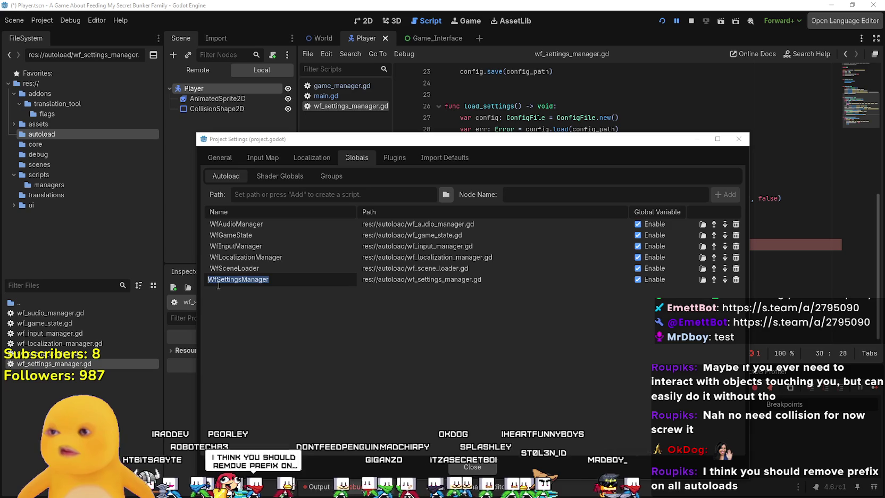
key(BackSpace)
key(BackSpace)
key(Return)
click(214, 268)
click(214, 268)
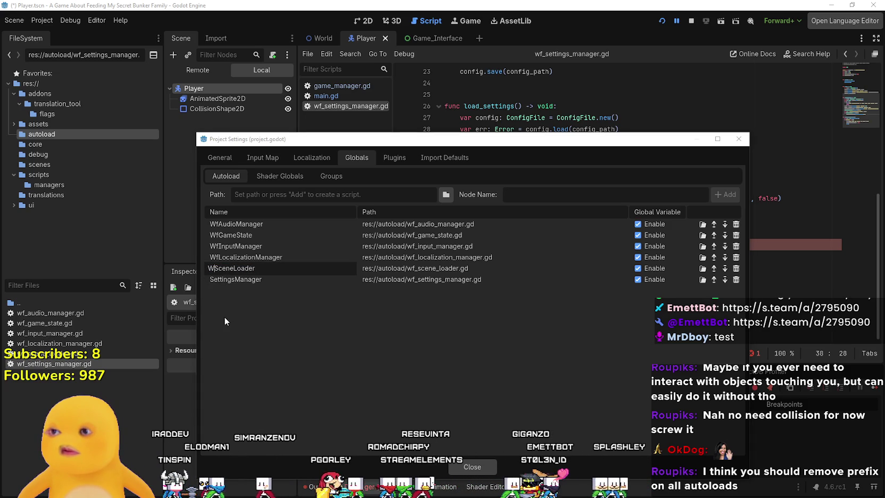
key(Return)
click(219, 259)
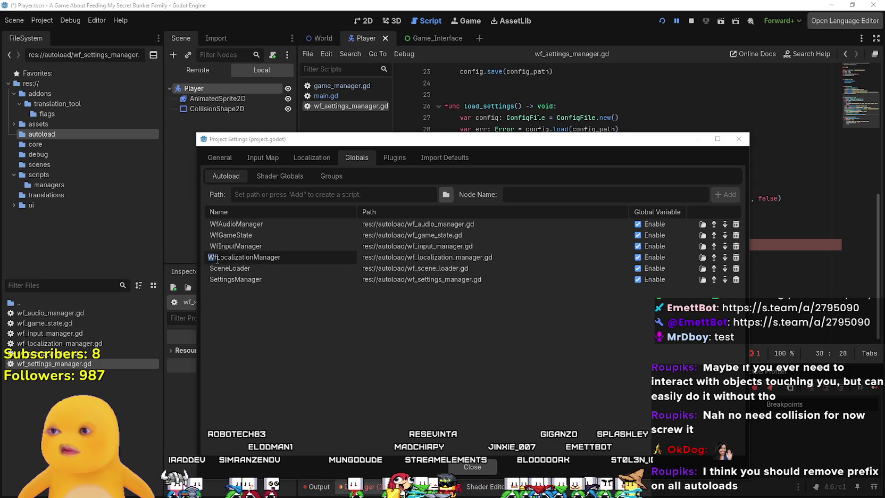
key(BackSpace)
key(Return)
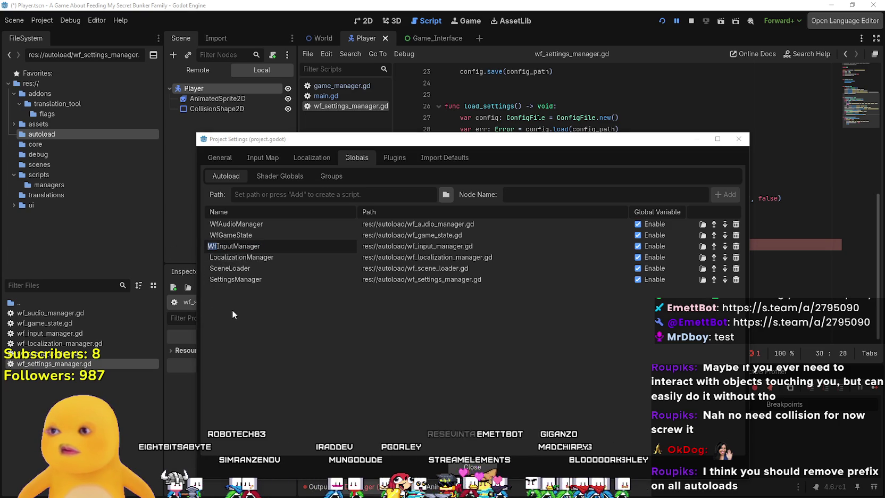
Rename InputManager, GameState and WfAudioManager to AudioManager, close settings, and stop the game.
key(Return)
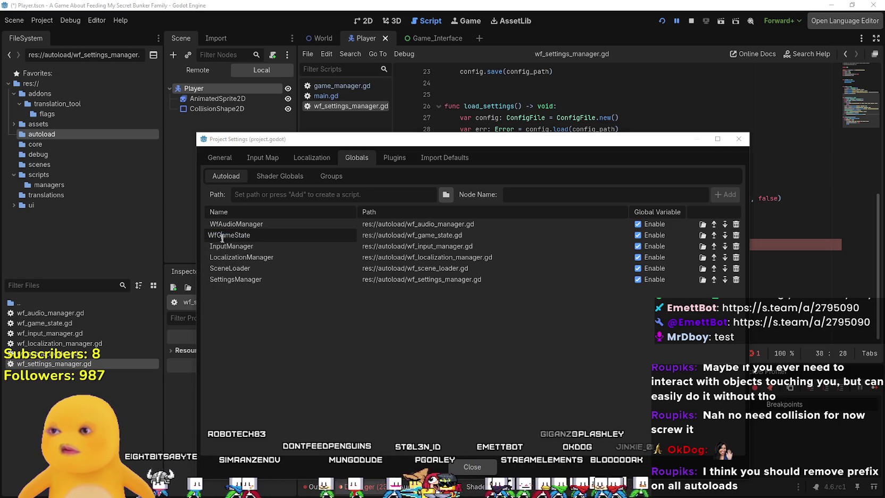
key(BackSpace)
key(Return)
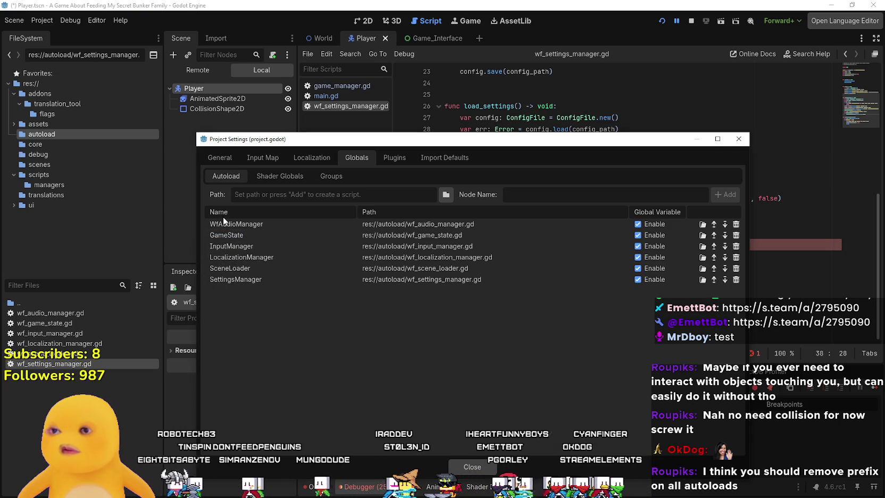
double_click(213, 225)
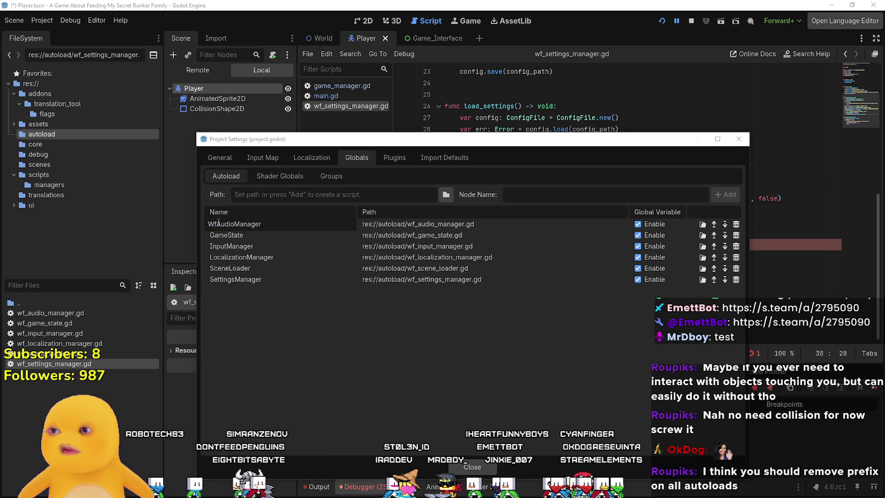
key(BackSpace)
key(Return)
key(Escape)
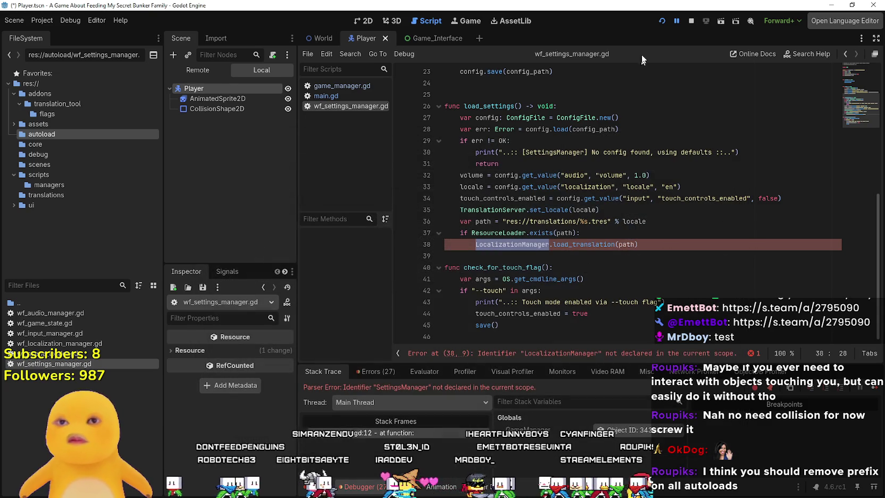
click(682, 25)
Open wf_scene_loader.gd, save, and run the project.
click(644, 89)
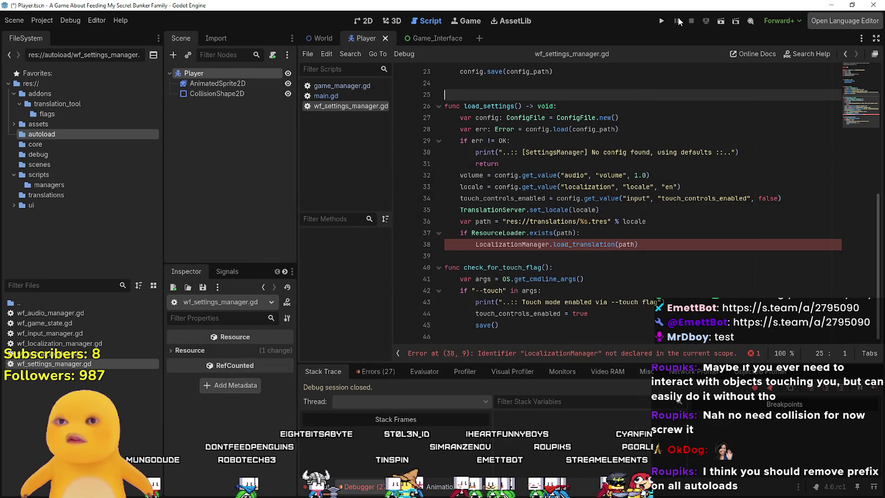
double_click(51, 353)
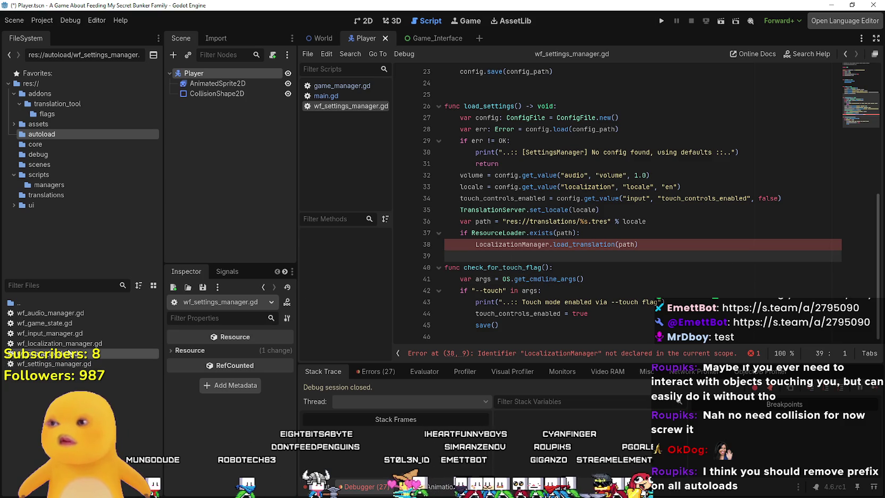
key(ctrl+s)
click(532, 197)
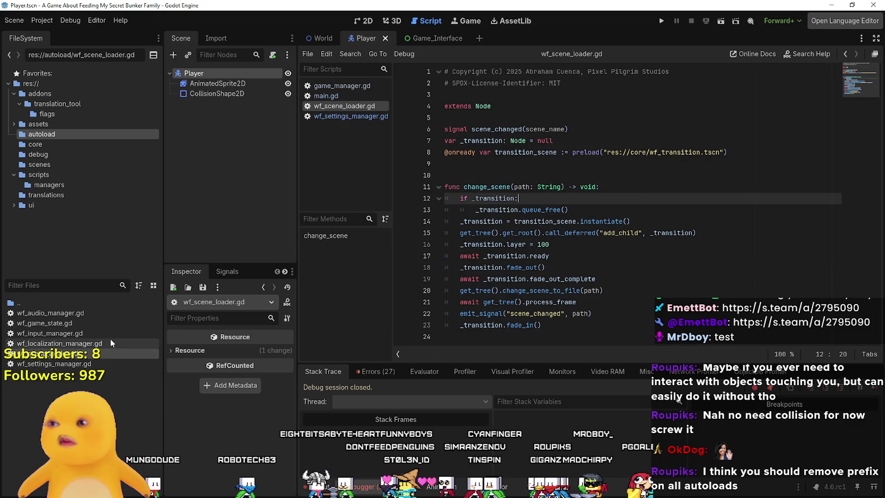
click(663, 20)
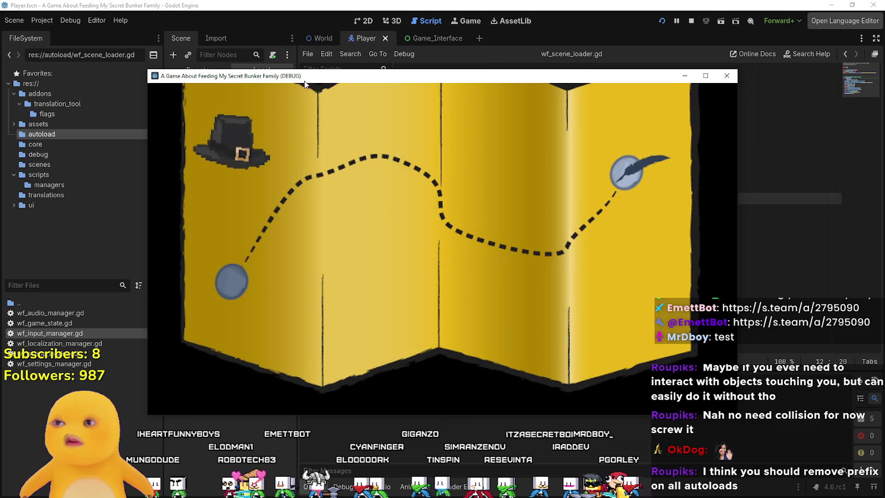
In the game's Options, lower volume to near zero, keep English, and return to the main menu.
drag(305, 81, 386, 68)
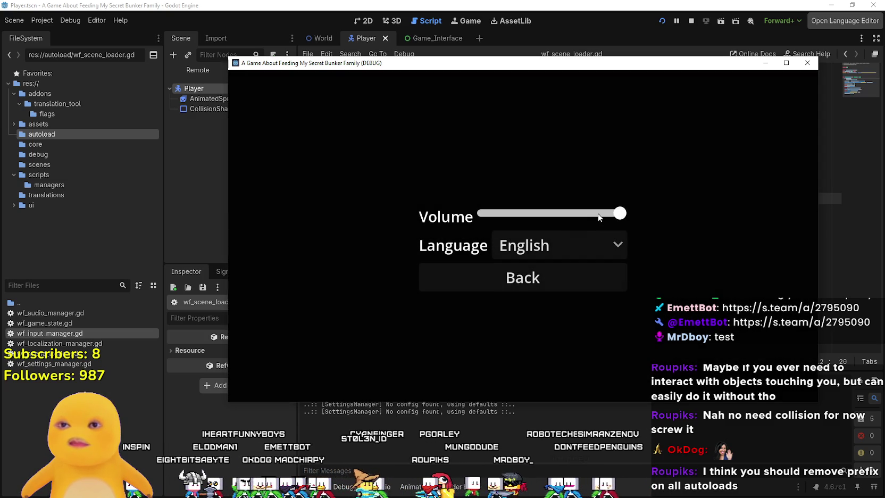
drag(599, 215, 498, 214)
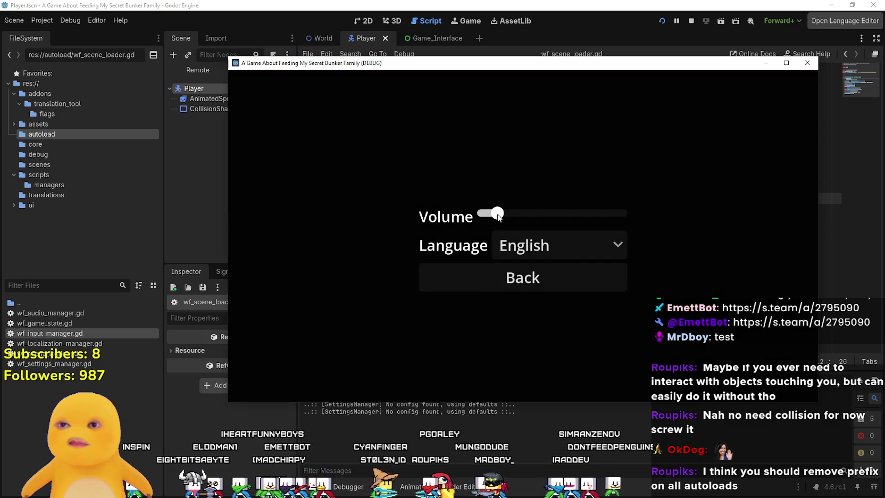
click(545, 245)
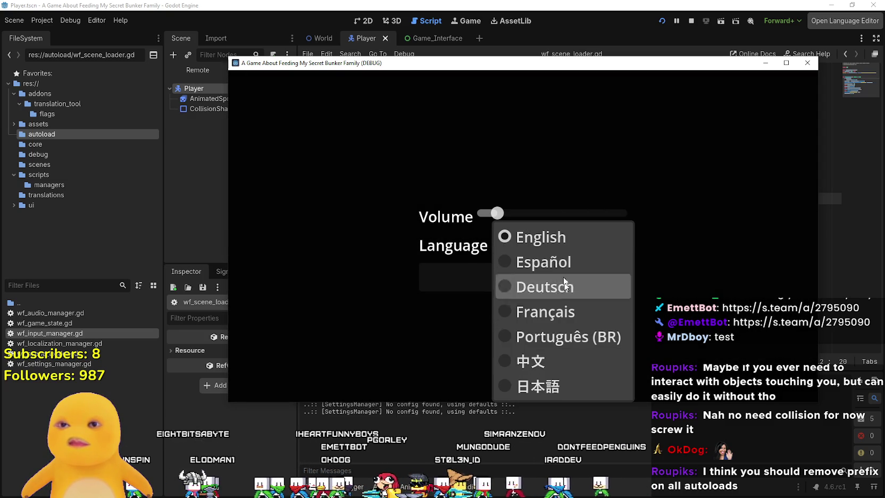
click(596, 237)
click(571, 282)
Maximize the game window, view Credits, start the game, then restore the window size.
click(786, 63)
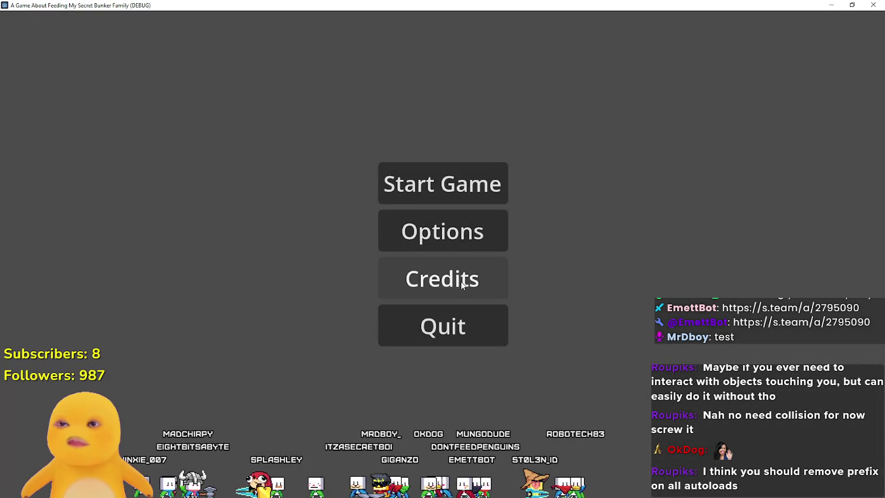
click(465, 280)
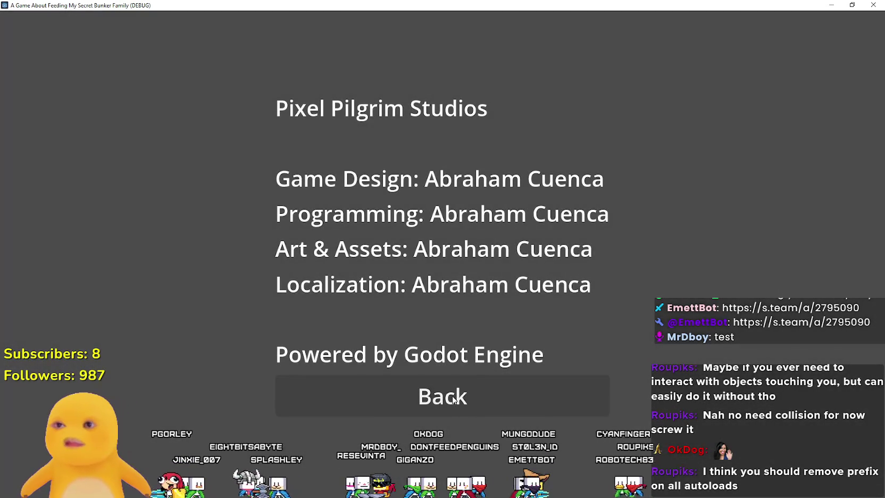
click(453, 399)
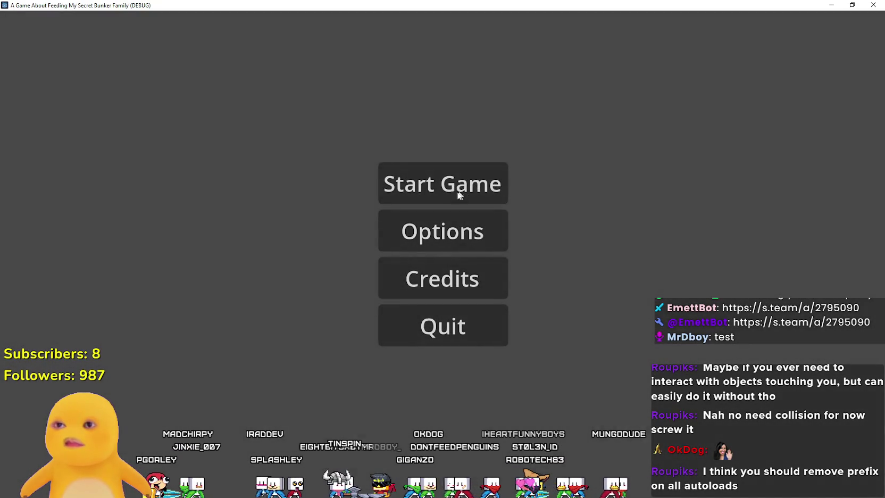
click(458, 192)
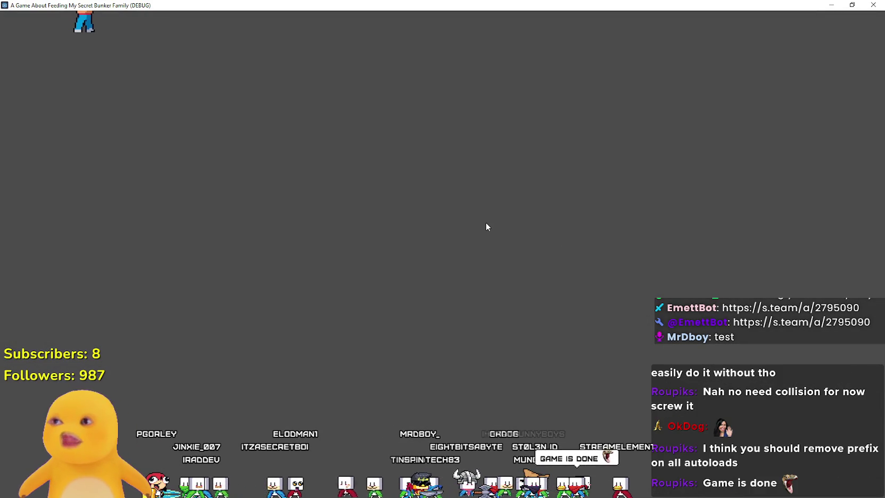
double_click(375, 5)
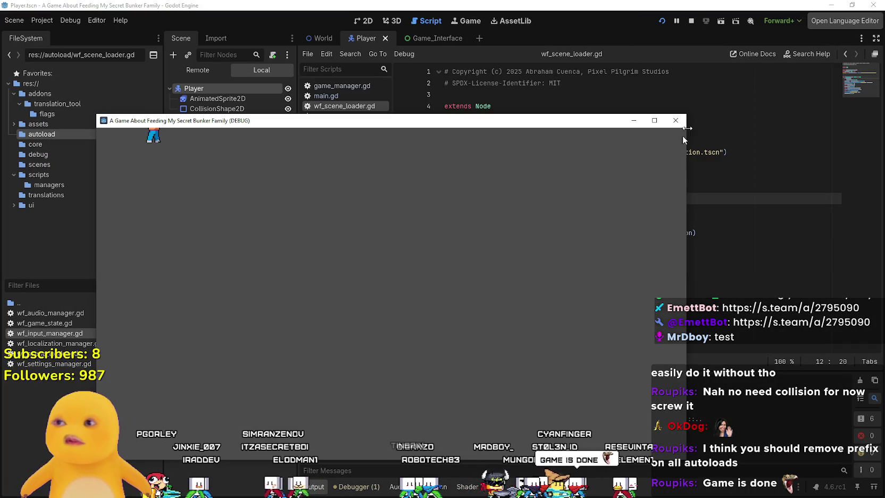
Stop the game and open wf_dev_console.tscn from the debug folder in the 2D workspace.
click(691, 21)
click(557, 264)
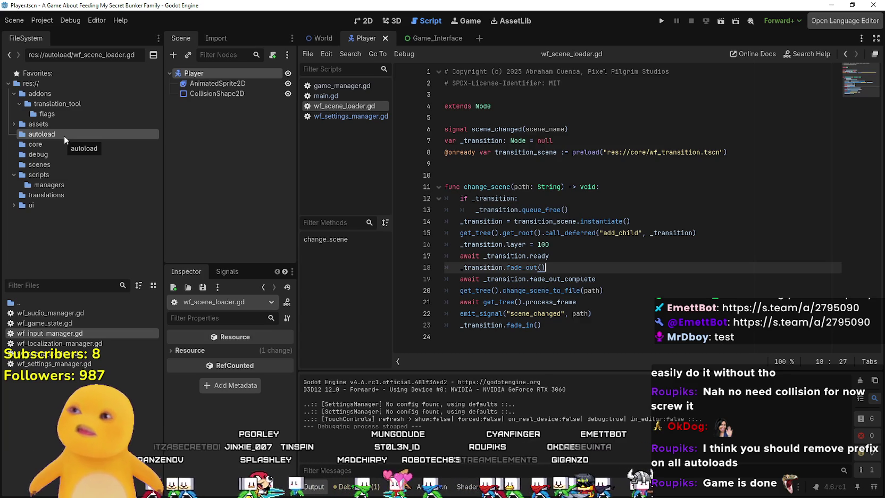
click(48, 154)
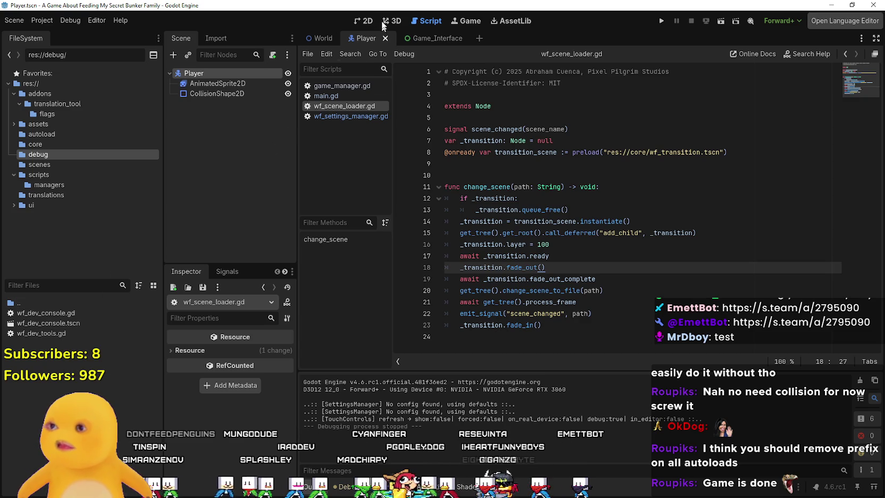
click(361, 20)
double_click(59, 323)
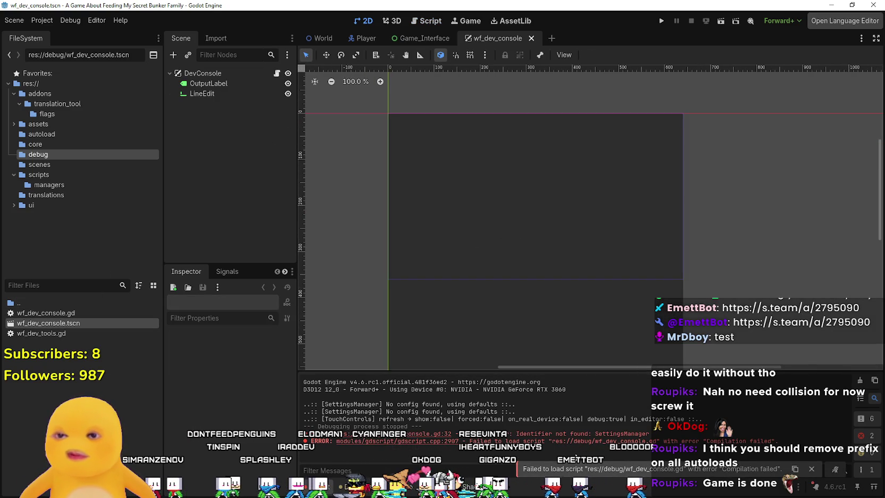
Note the undeclared SettingsManager error, select the DevConsole node, and expand its Transform properties.
double_click(595, 434)
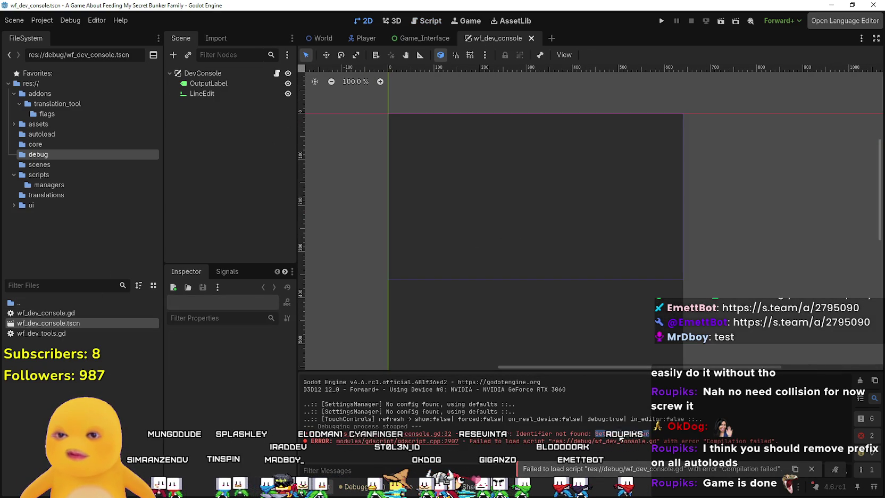
click(203, 74)
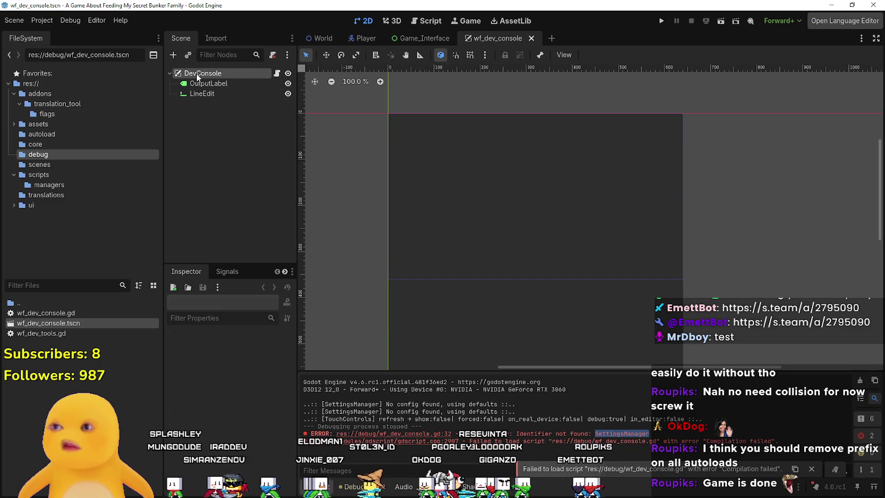
click(211, 362)
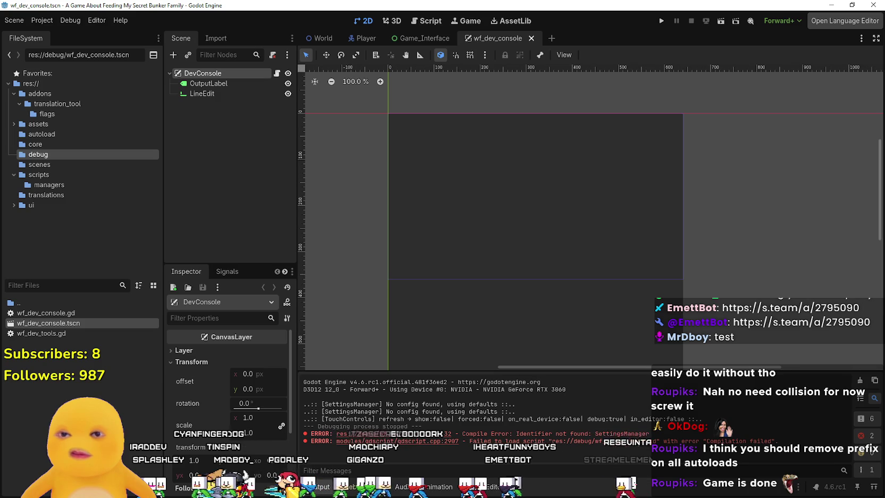
click(28, 22)
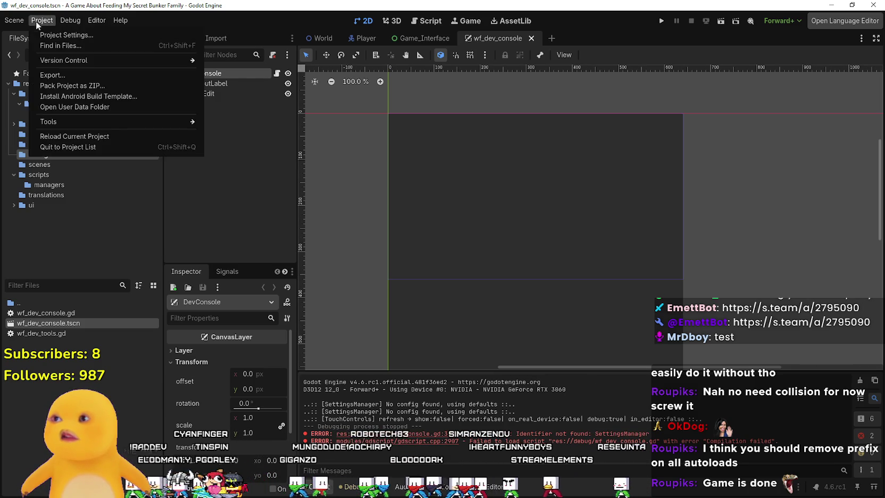
Review the Autoload, Shader Globals and General project settings, then reload the current project.
click(39, 33)
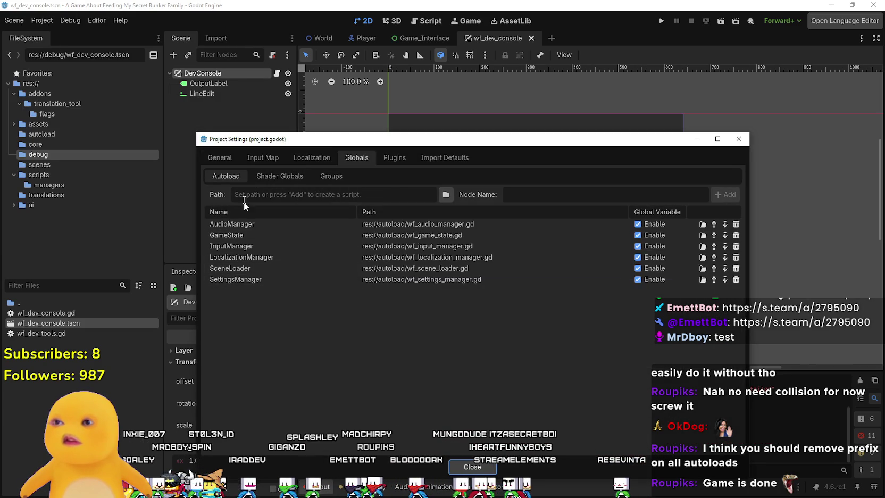
click(273, 177)
click(226, 176)
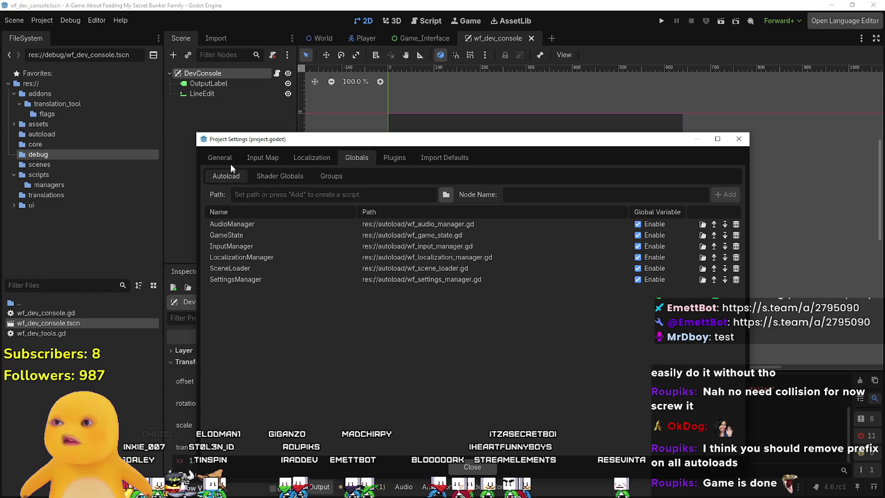
click(220, 157)
scroll(245, 362, down, 15)
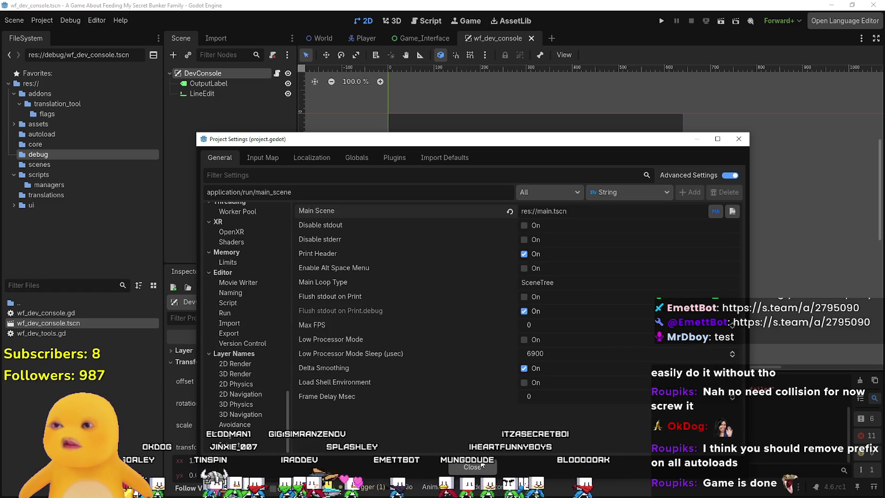
key(Escape)
click(42, 20)
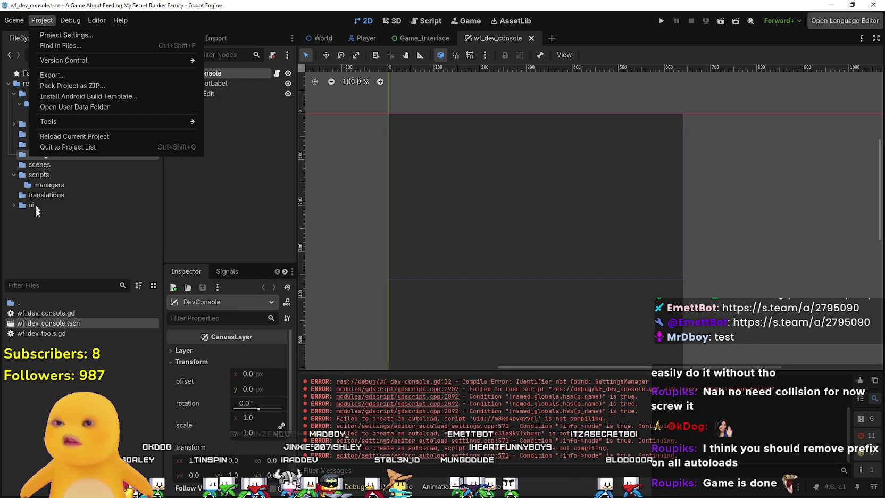
click(64, 135)
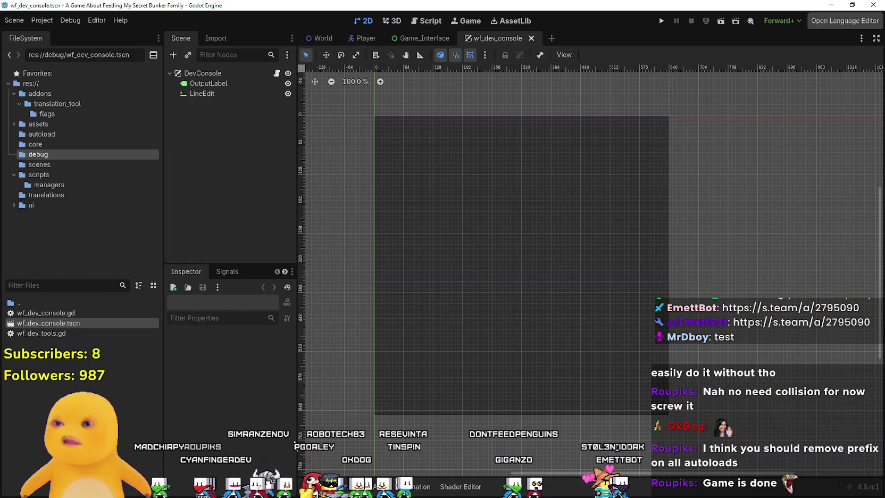
Reselect the wf_dev_console DevConsole node, then open wf_transition.tscn from the core folder.
double_click(64, 315)
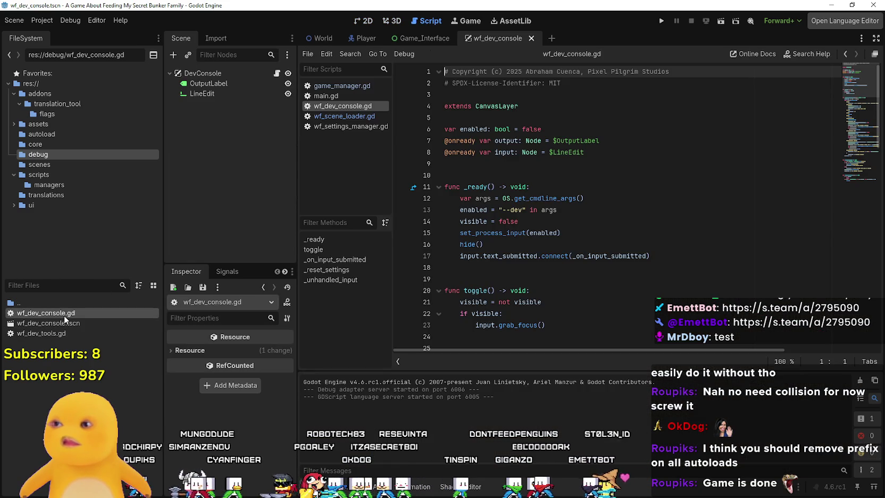
scroll(590, 197, down, 3)
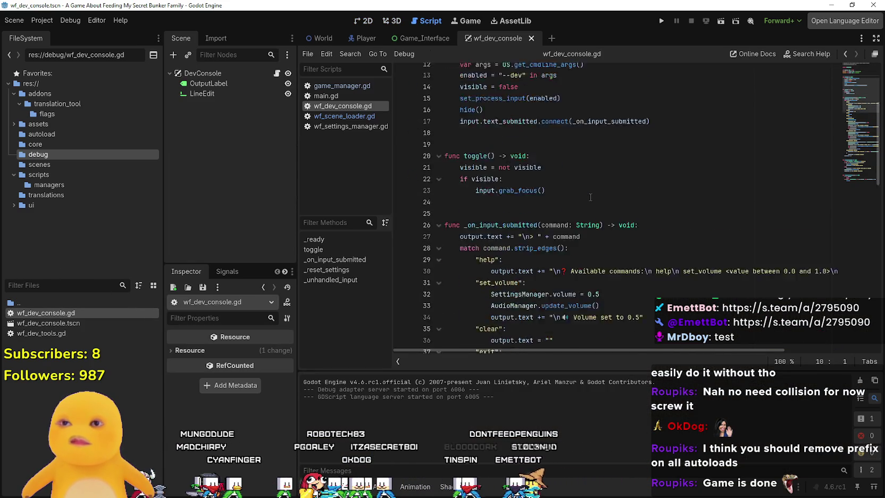
scroll(590, 197, down, 12)
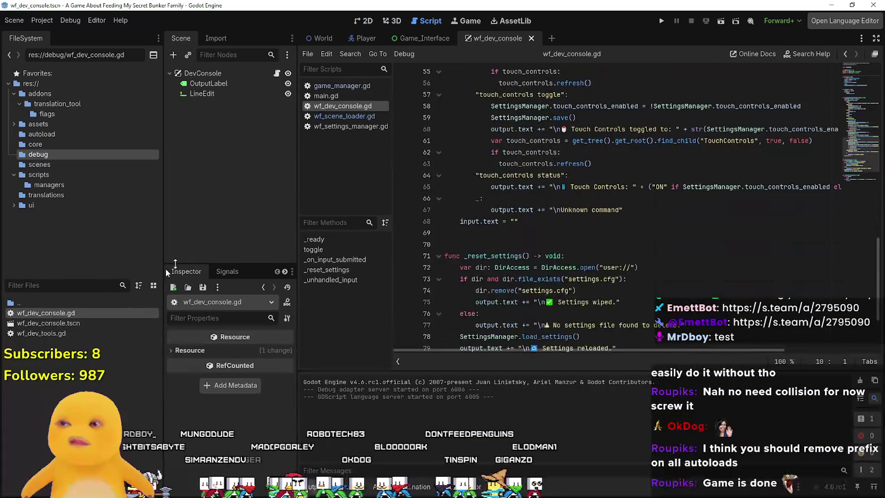
click(58, 322)
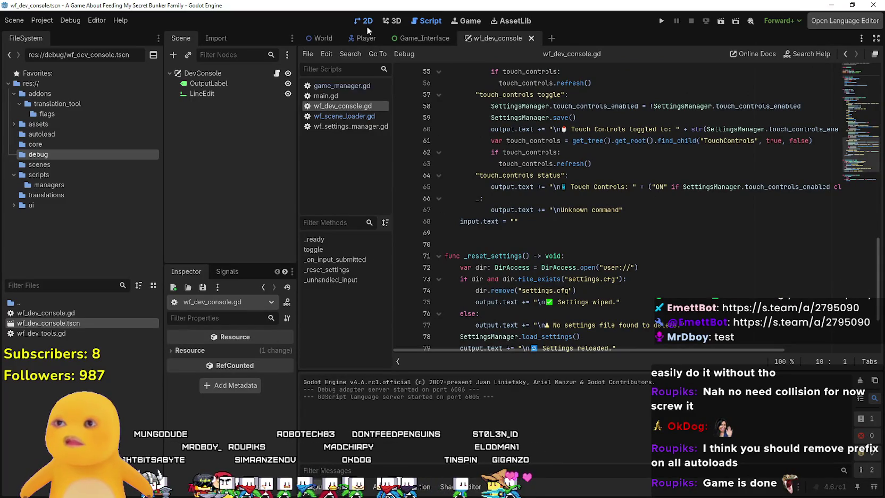
click(367, 21)
click(221, 72)
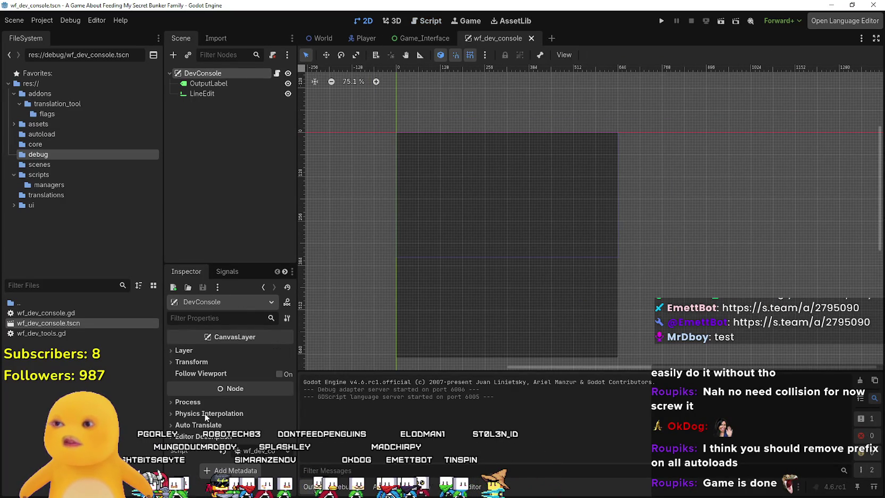
click(48, 145)
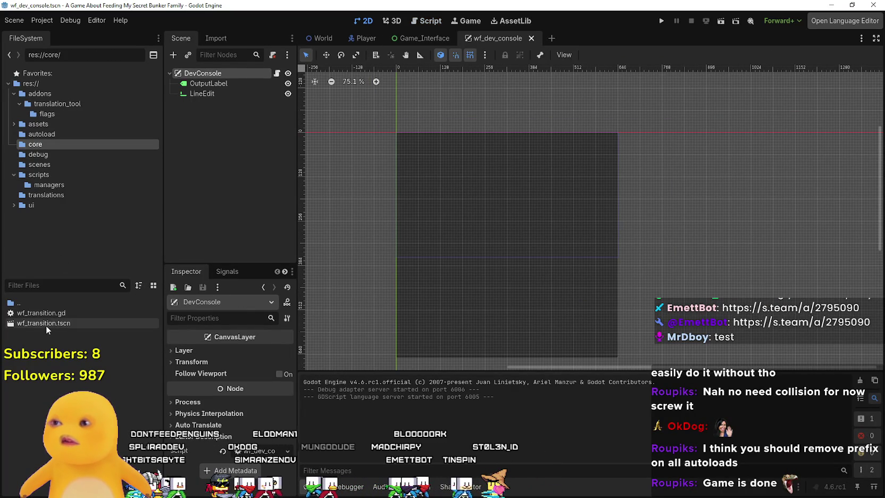
double_click(46, 323)
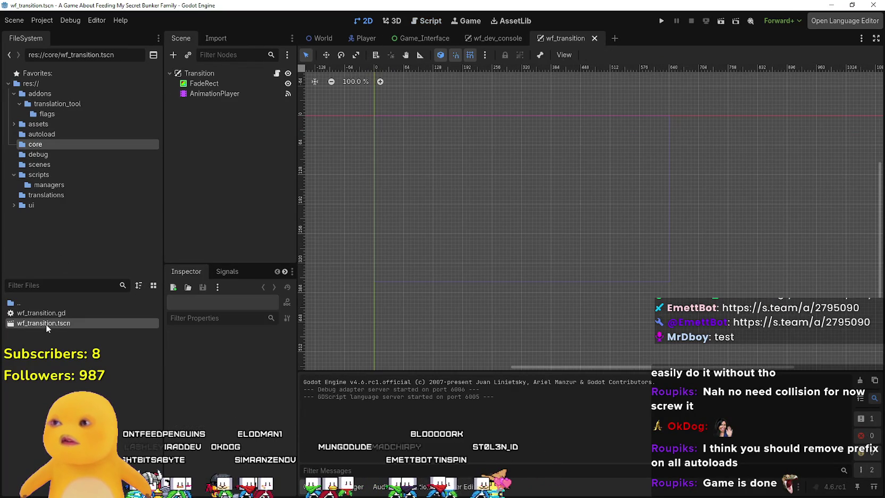
Inspect the FadeRect and AnimationPlayer nodes, then browse the assets, autoload, managers, scripts and translations folders.
click(205, 83)
click(213, 94)
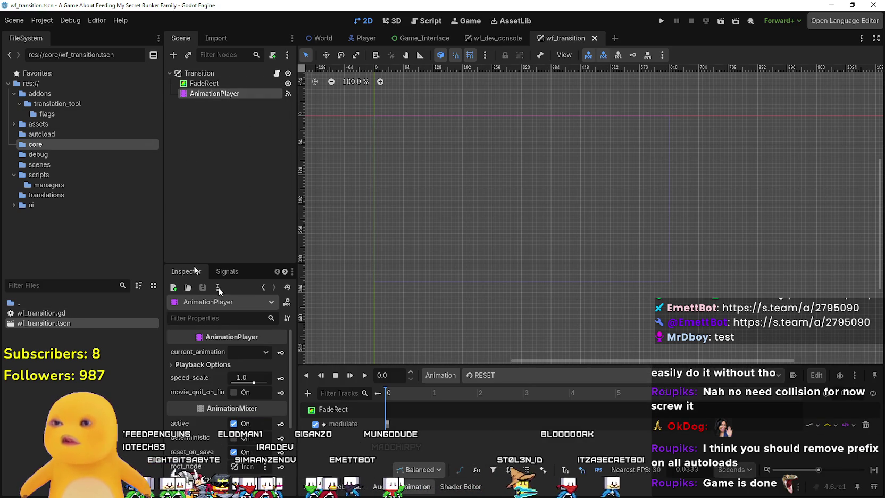
click(40, 125)
click(41, 134)
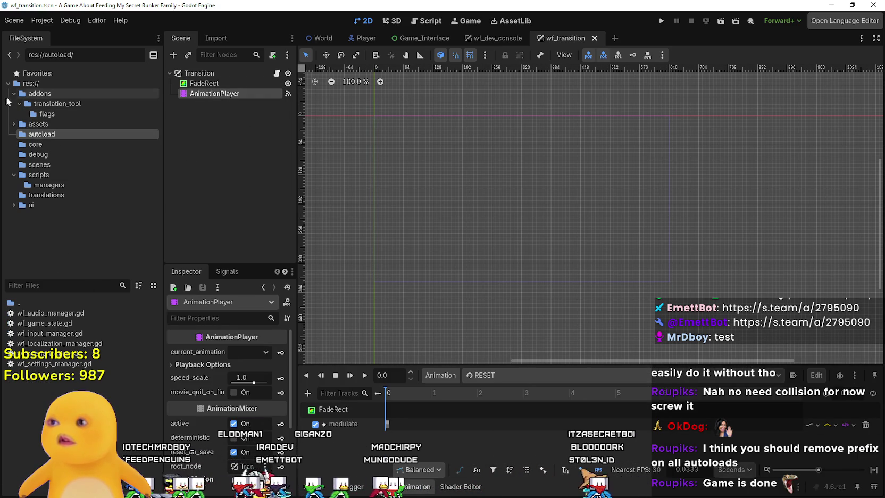
click(42, 185)
click(47, 175)
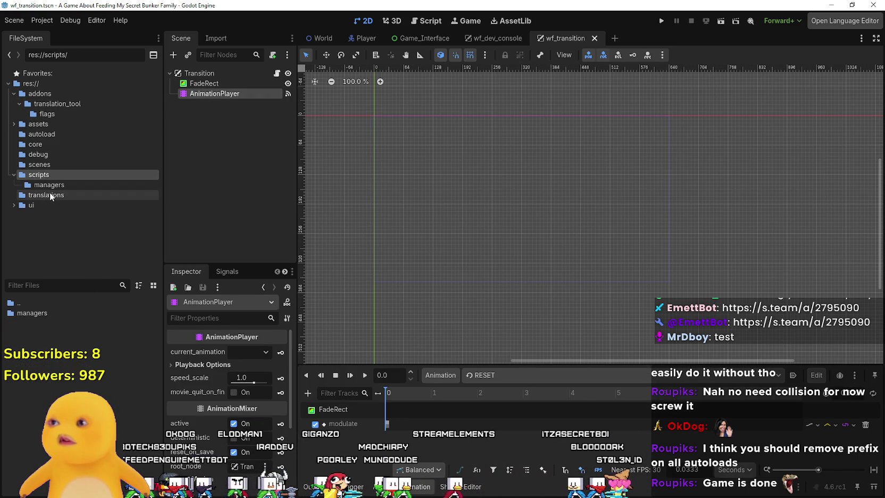
click(50, 195)
click(52, 182)
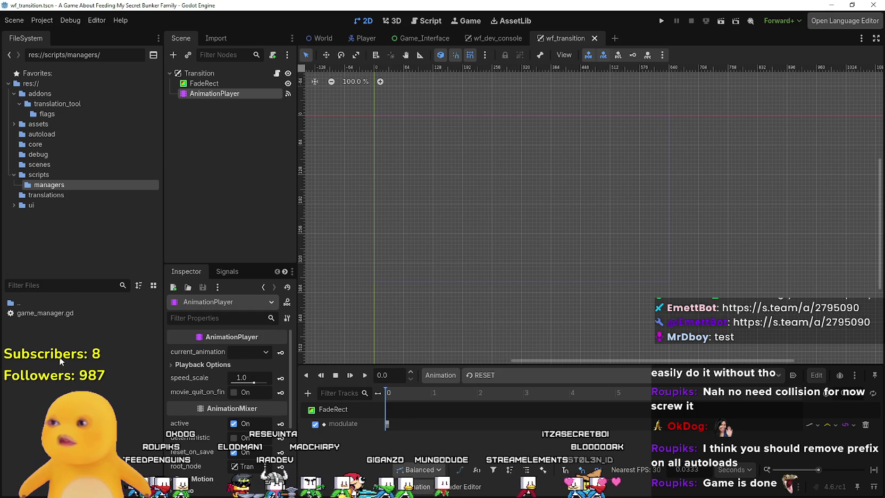
click(48, 194)
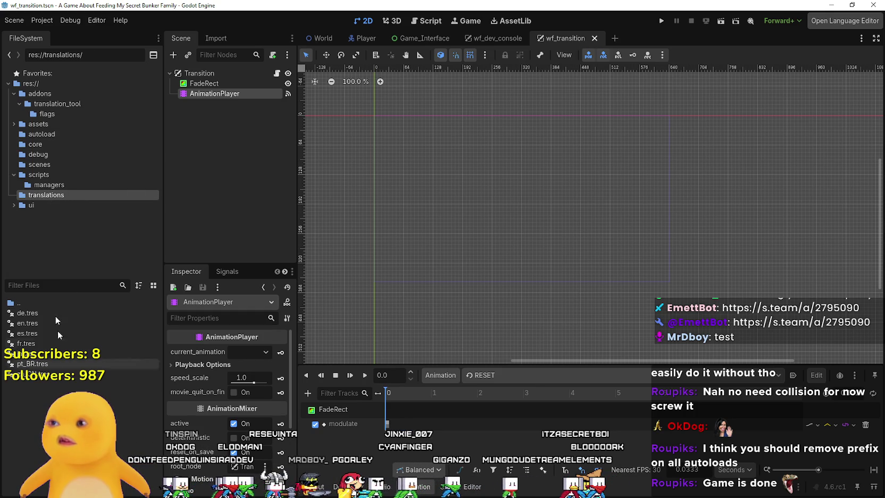
click(52, 205)
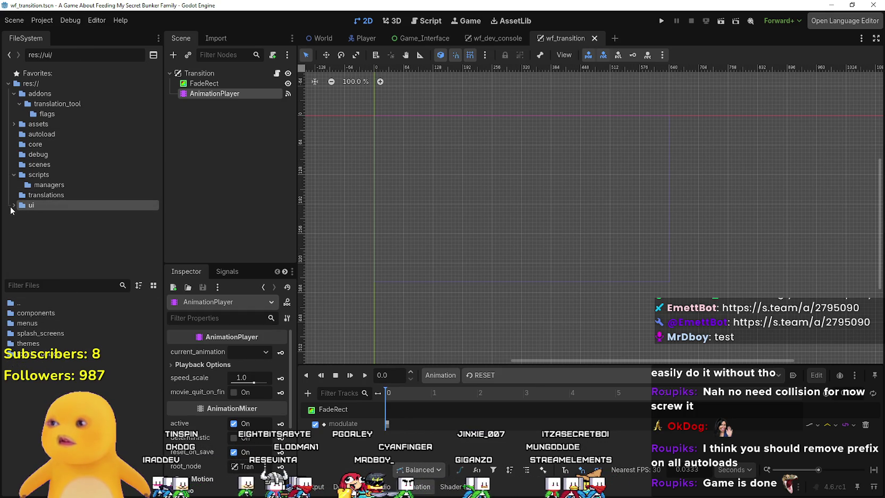
Browse the ui subfolders (components, menus, splash_screens, themes, touch_controls), then return to wf_transition.tscn in core.
click(12, 205)
click(28, 214)
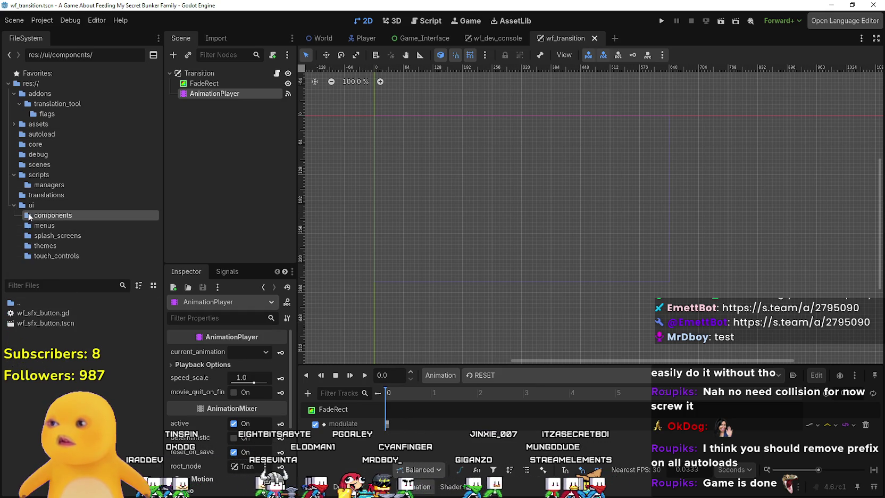
click(57, 225)
click(59, 236)
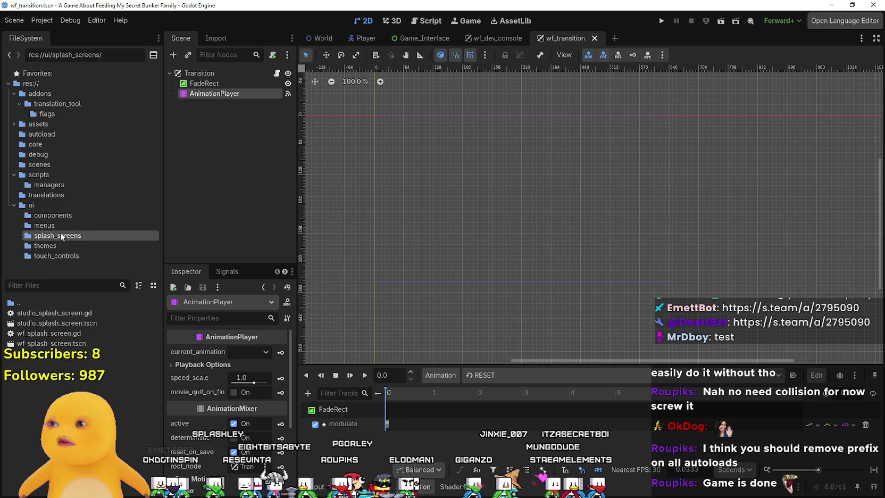
click(57, 246)
click(54, 257)
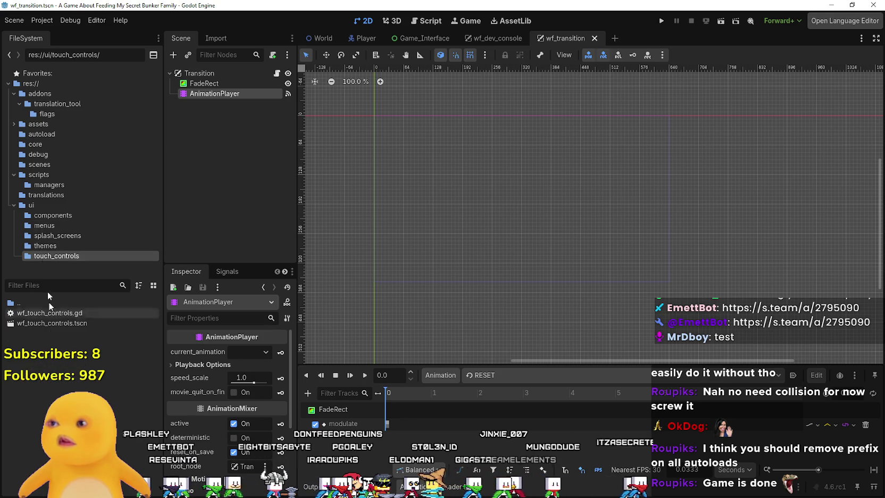
click(42, 142)
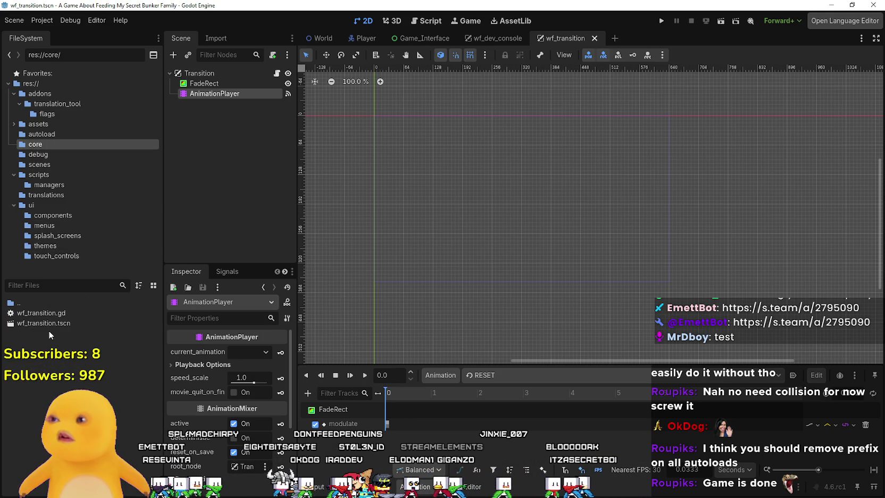
click(46, 322)
Open debug/wf_dev_tools.gd, select its _ready function body, and run the project.
click(63, 154)
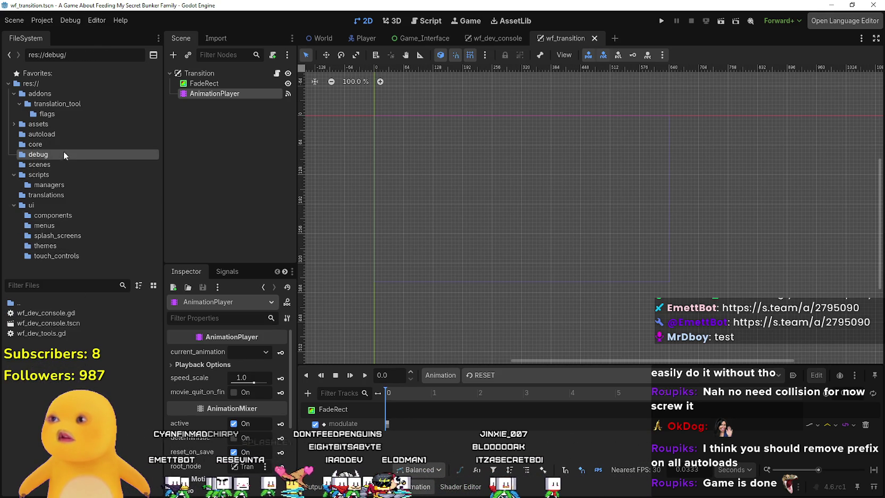
double_click(38, 334)
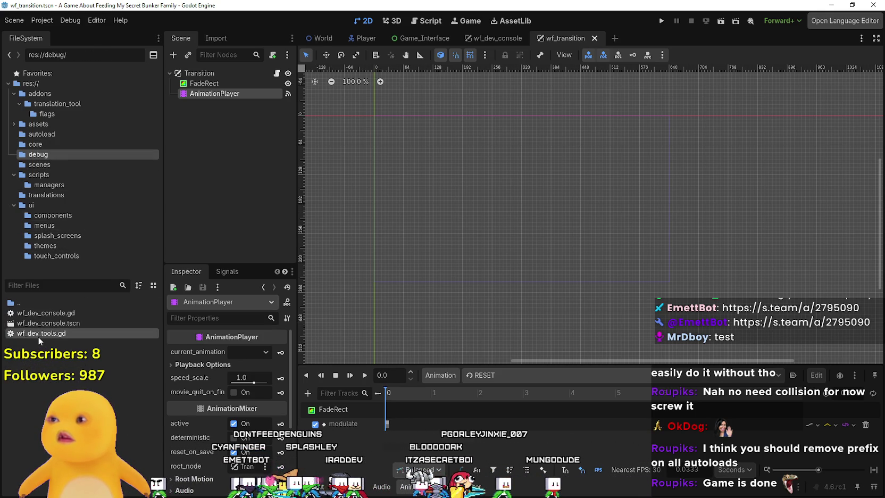
click(644, 187)
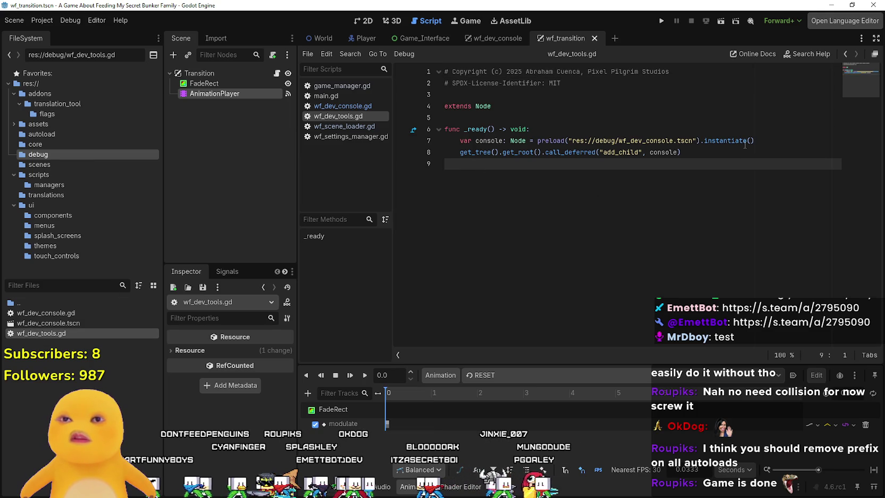
mouse_move(739, 148)
mouse_down()
mouse_move(468, 141)
mouse_move(487, 129)
mouse_move(441, 165)
mouse_up()
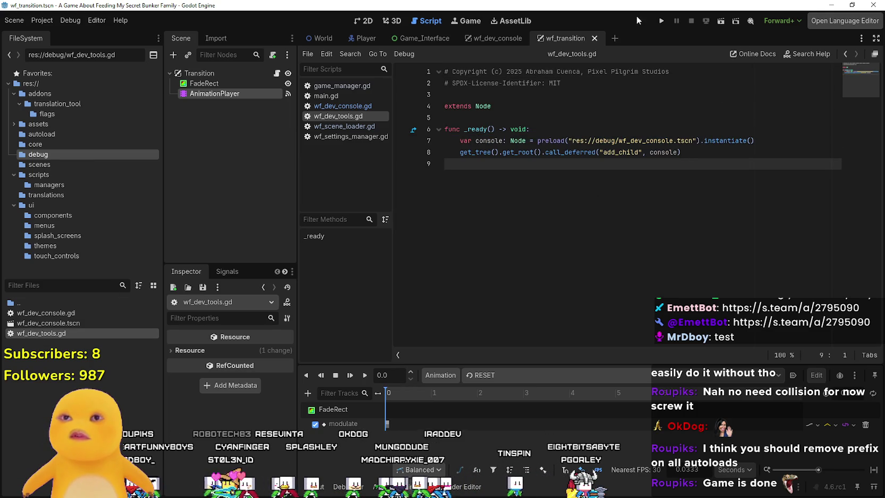
click(666, 23)
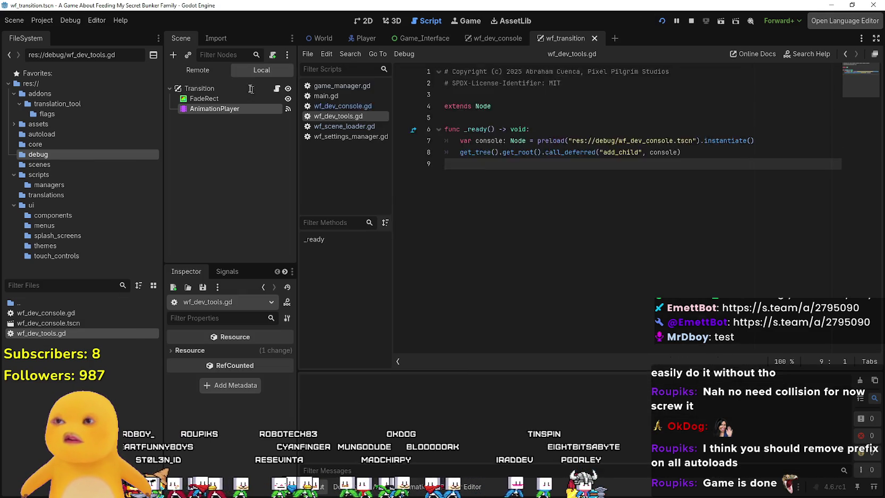
Fix the mixed tab/space indentation at line 48 of wf_dev_console.gd, save, and stop the game.
key(End)
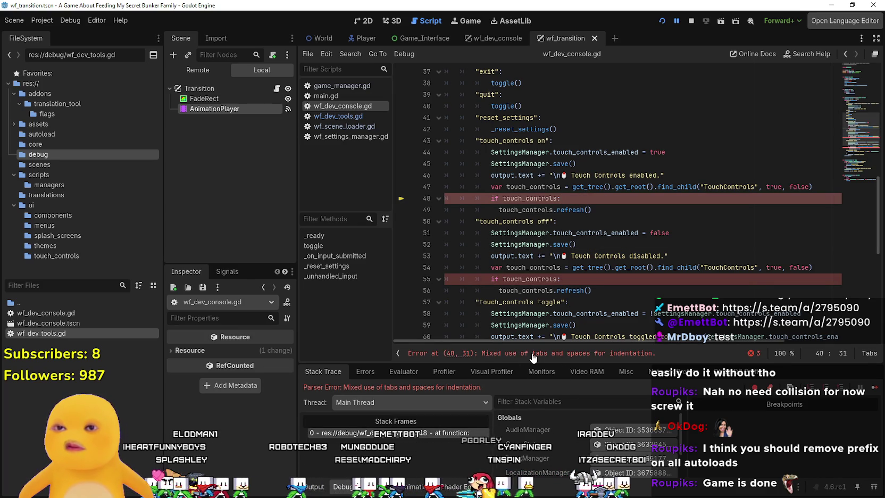
scroll(534, 223, up, 4)
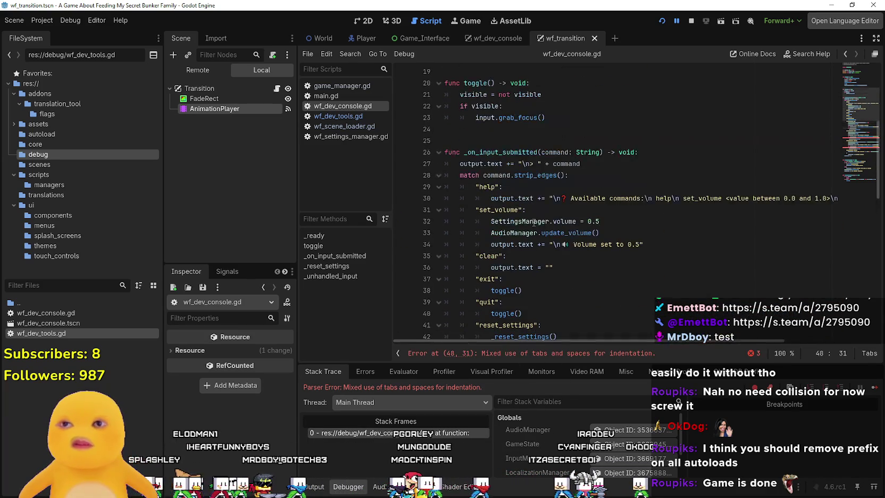
scroll(532, 269, down, 2)
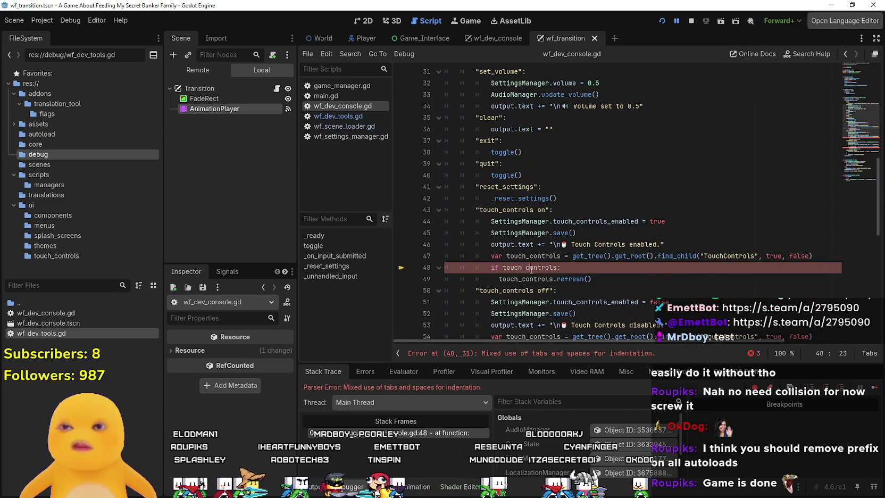
scroll(531, 270, down, 1)
scroll(650, 292, down, 1)
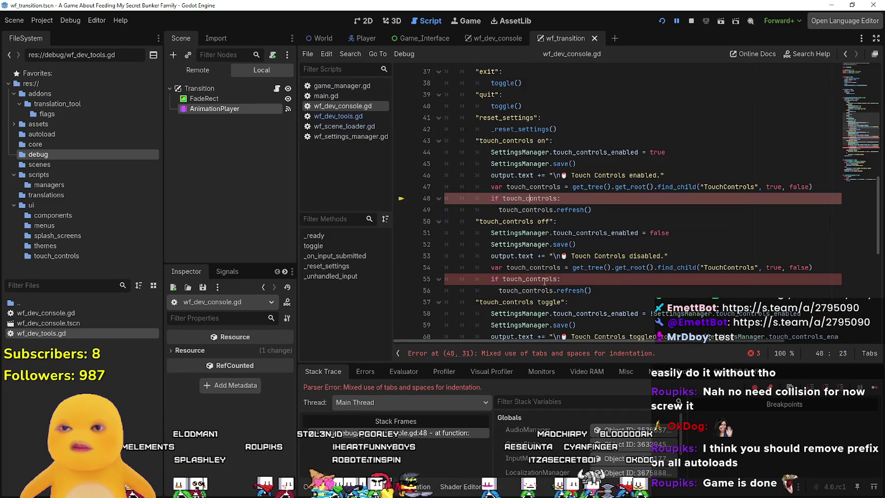
mouse_move(544, 282)
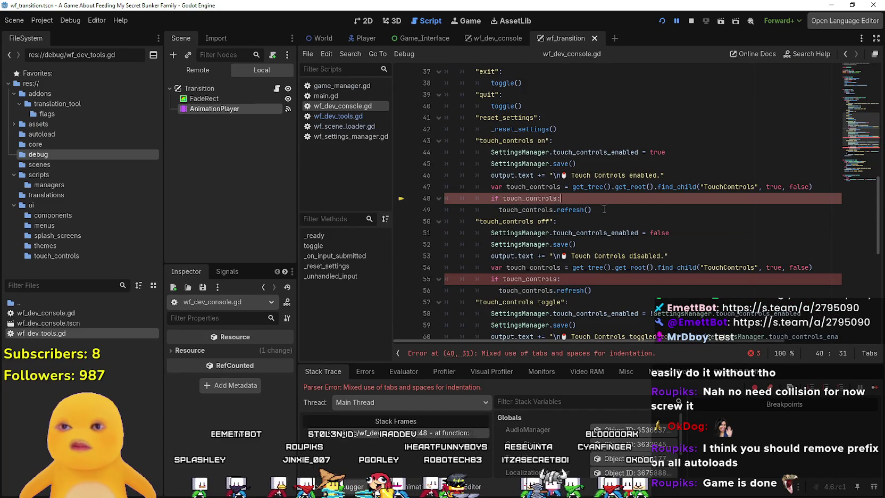
key(ctrl+z)
scroll(596, 206, up, 3)
scroll(597, 206, down, 12)
key(ctrl+s)
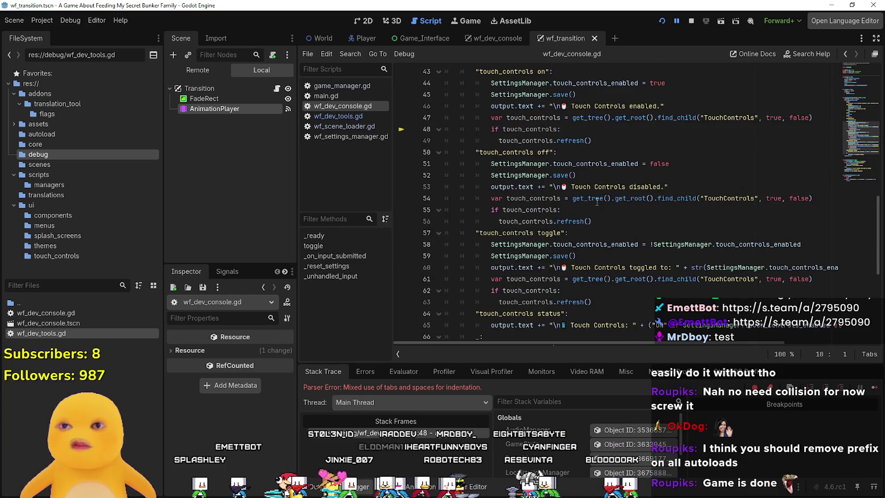
scroll(597, 202, up, 14)
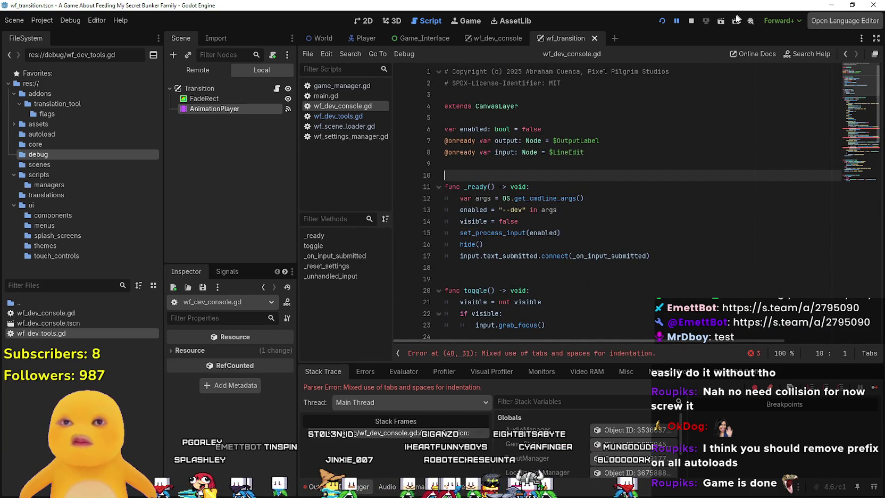
click(692, 21)
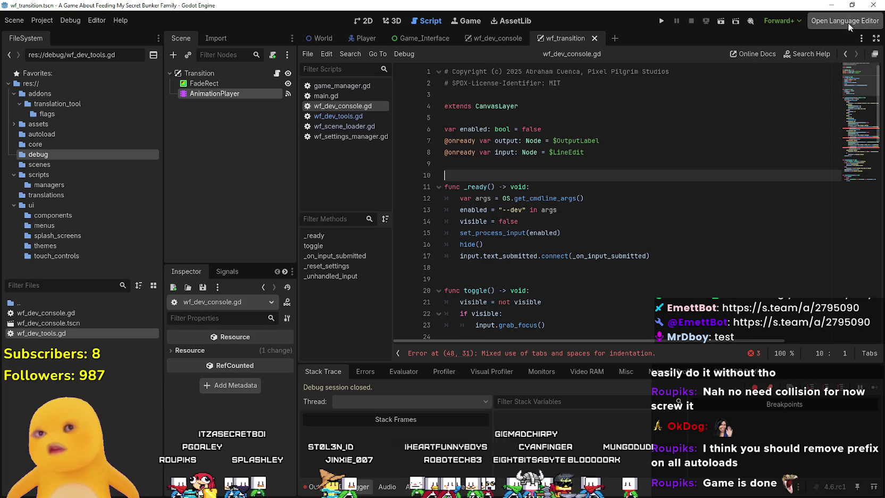
Browse the Spanish, German, French, Portuguese, Chinese and Japanese translations in the Translation Languages editor.
click(845, 21)
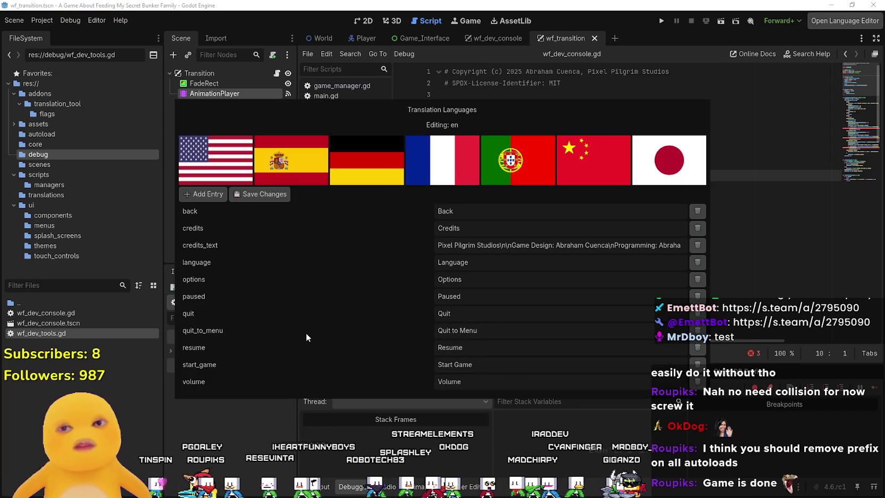
click(314, 155)
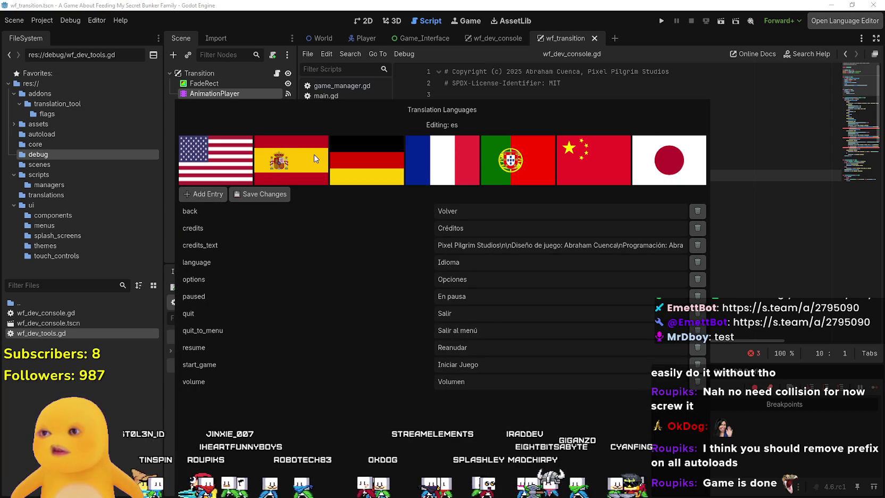
click(374, 153)
click(457, 157)
click(521, 158)
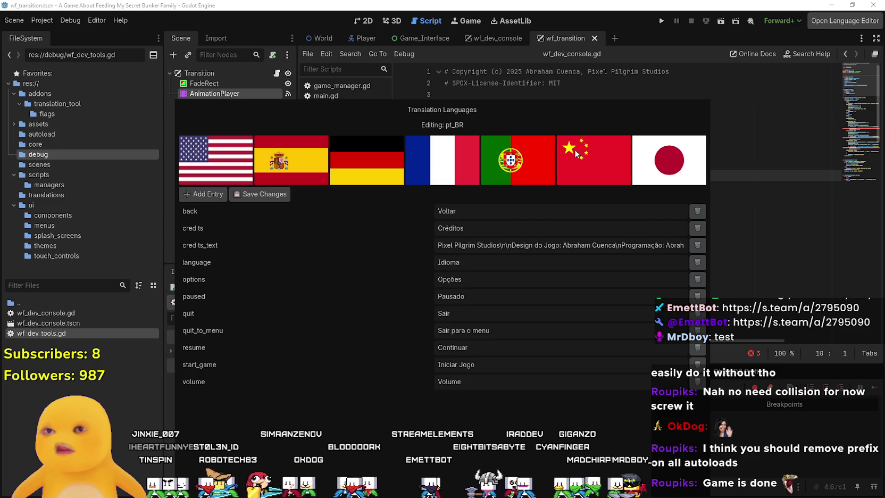
click(594, 153)
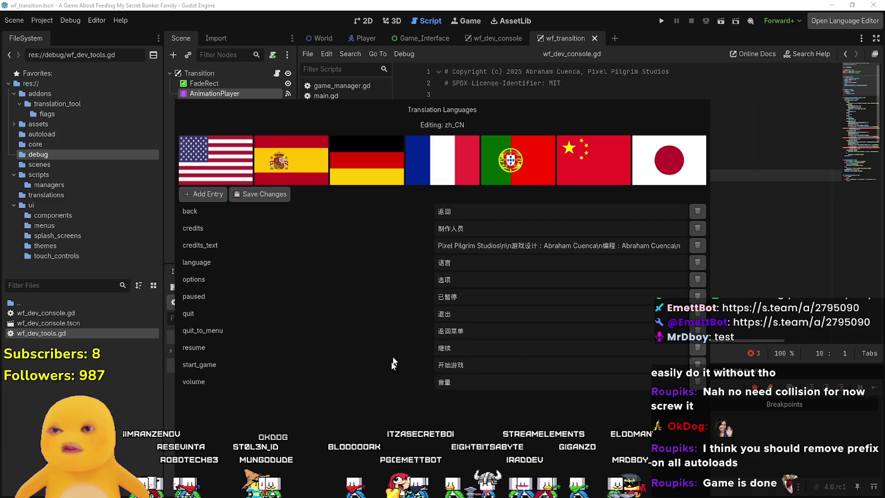
click(642, 174)
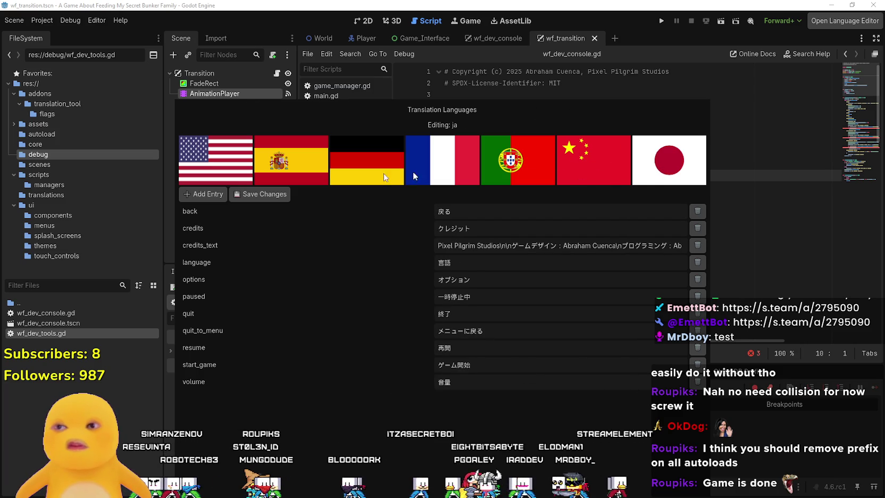
click(833, 25)
Reopen the editor on French translations and add a new empty entry.
click(828, 22)
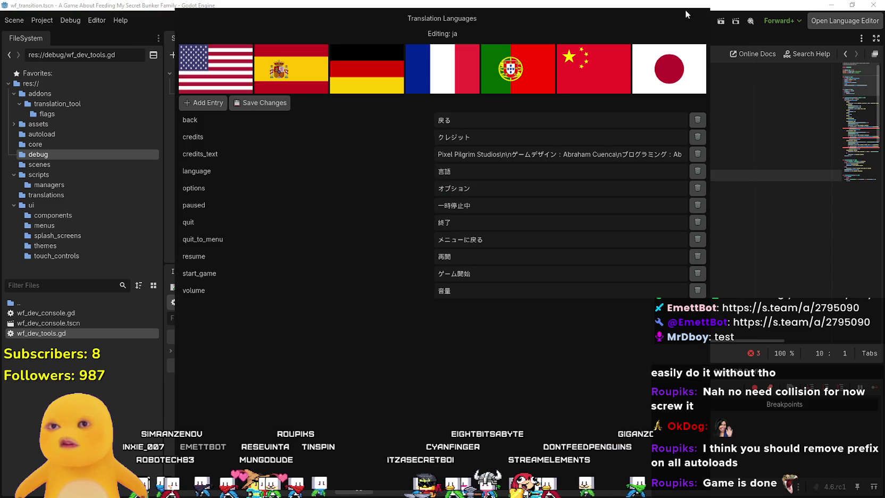
click(563, 74)
click(501, 74)
click(412, 79)
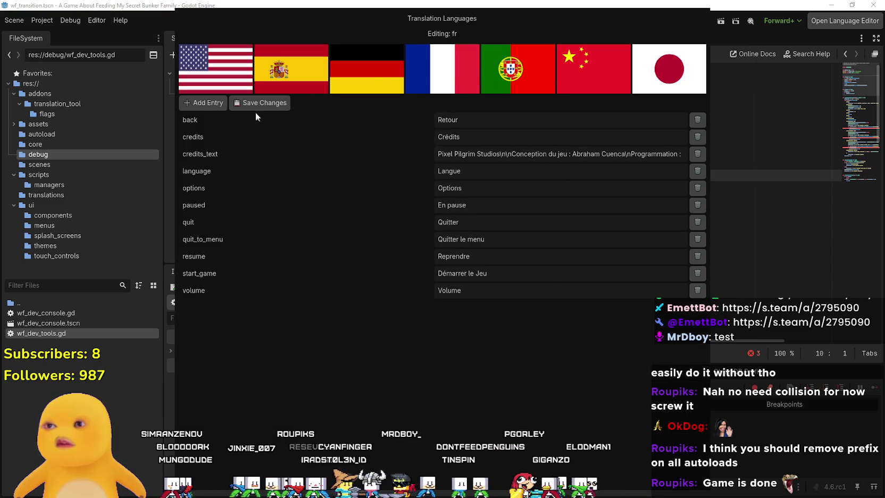
click(216, 104)
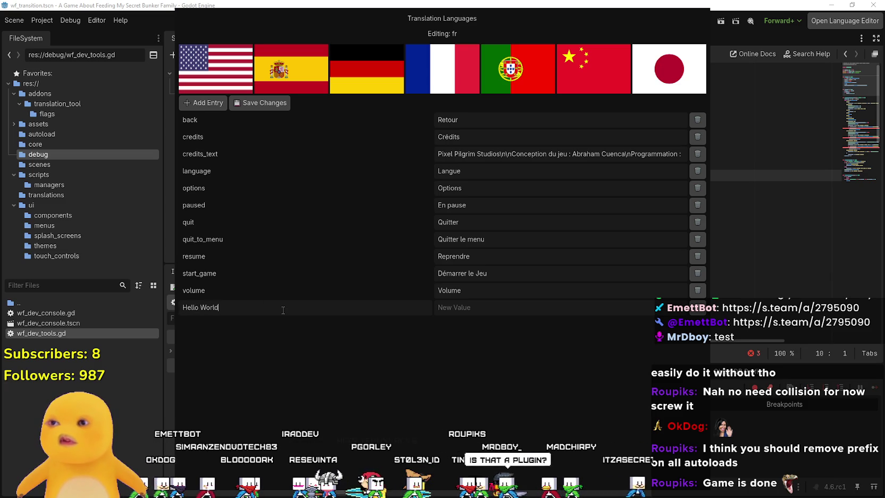
Fix the French key to 'Hello World', add English entry hello_world = 'Hello World', and save.
key(BackSpace)
key(BackSpace)
key(BackSpace)
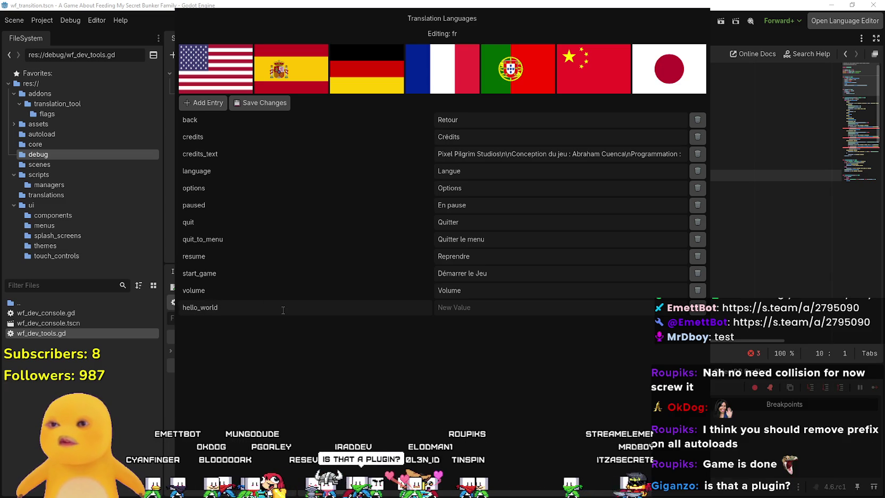
text(Hello World)
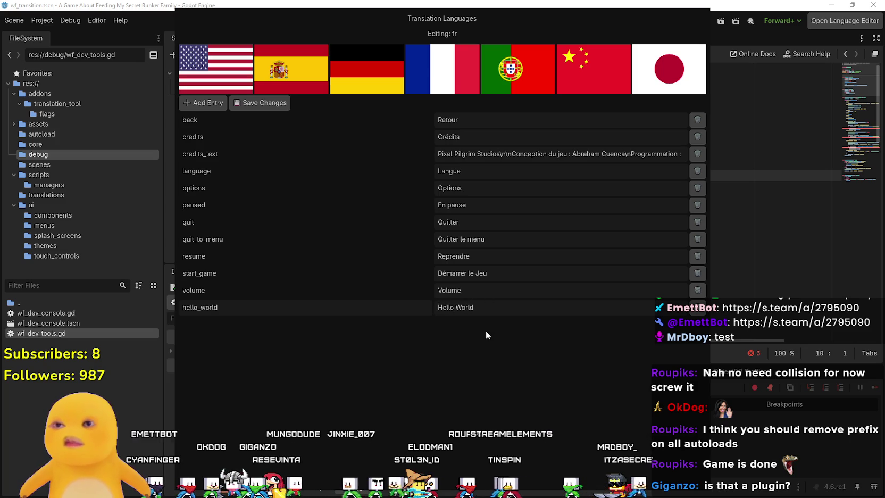
click(270, 74)
click(234, 75)
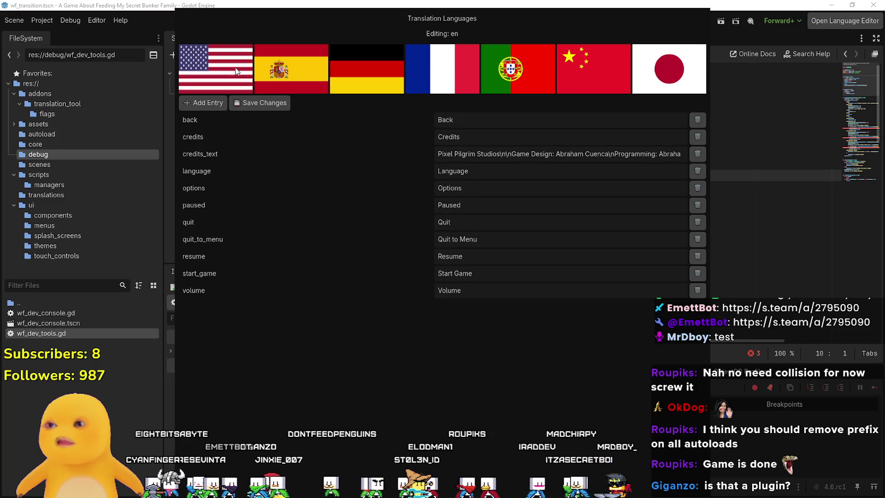
click(210, 102)
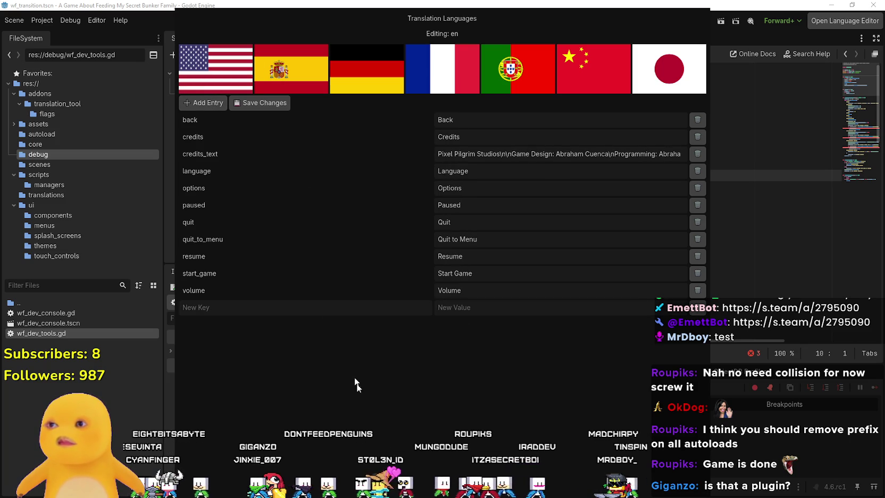
text(hello_world)
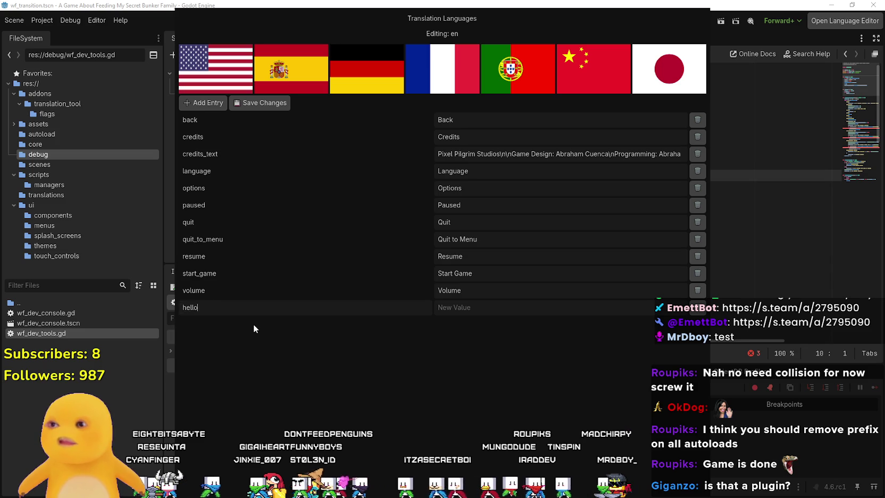
click(458, 308)
text(Hello World)
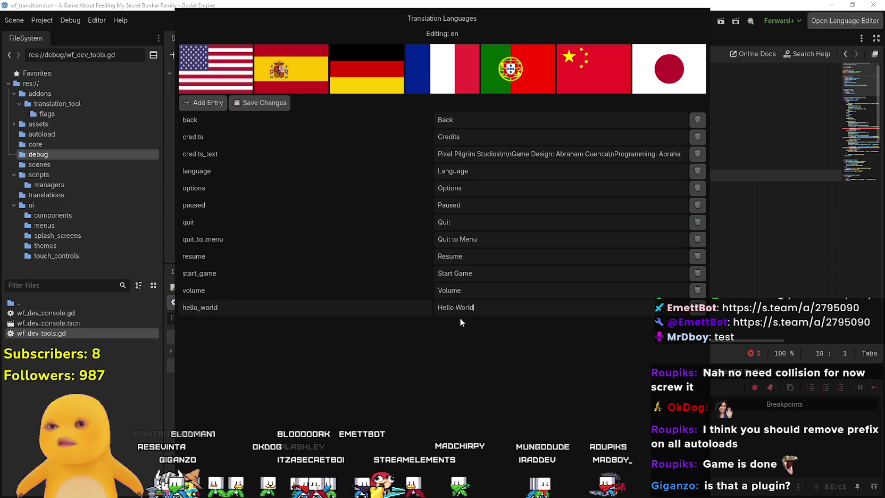
click(201, 102)
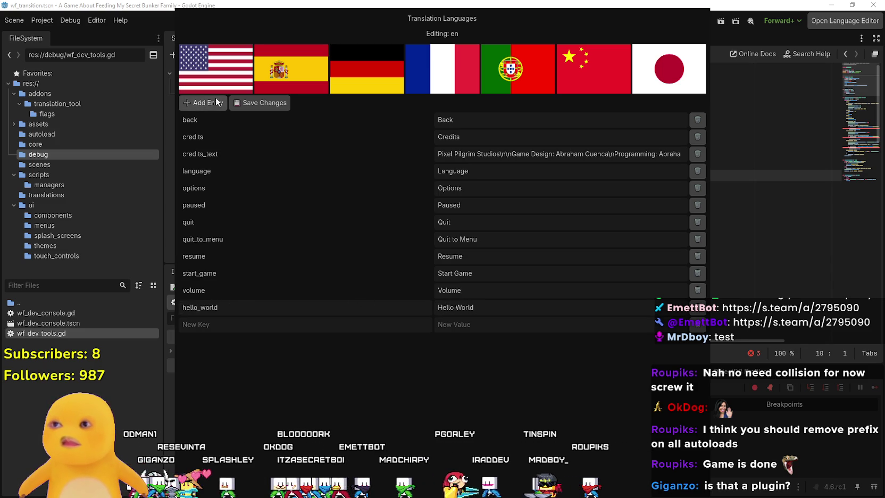
click(697, 324)
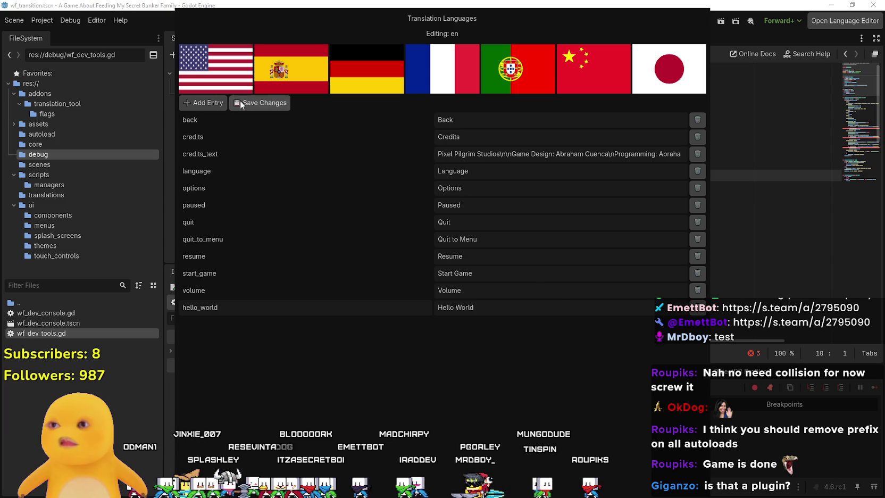
click(214, 69)
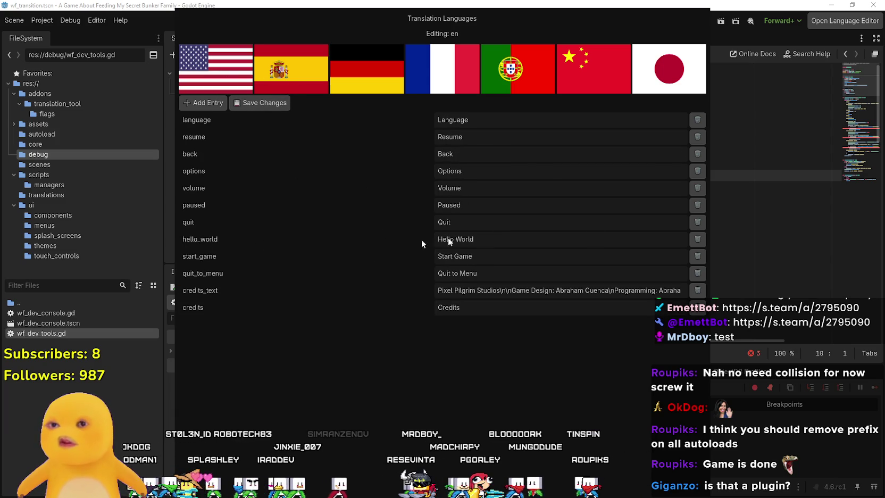
Review the Spanish, German, French, Chinese and Japanese translations and close the editor.
click(311, 65)
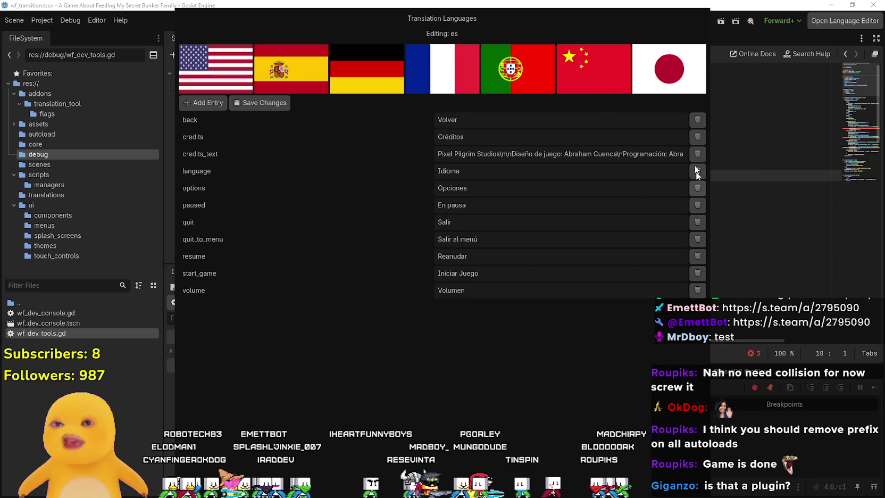
click(391, 53)
click(418, 64)
click(620, 73)
click(665, 67)
click(856, 23)
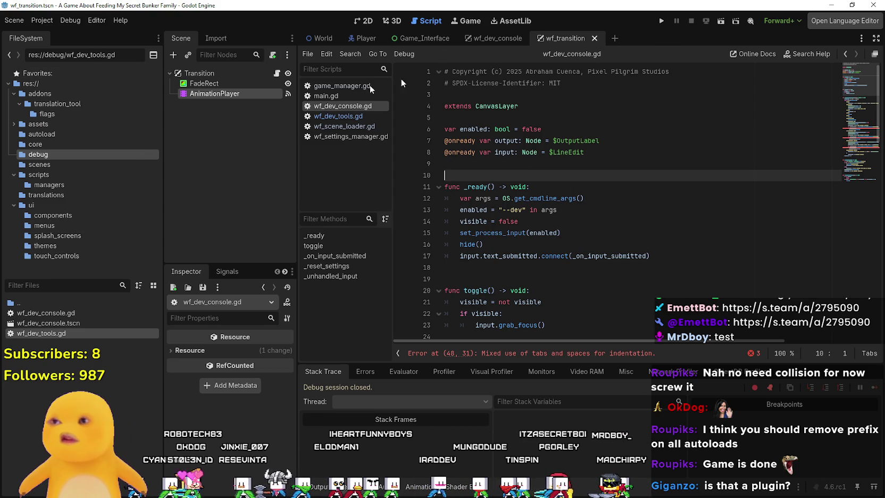
Expand the assets folder and browse its kenney and sounds subfolders.
click(54, 124)
double_click(54, 124)
scroll(58, 181, down, 1)
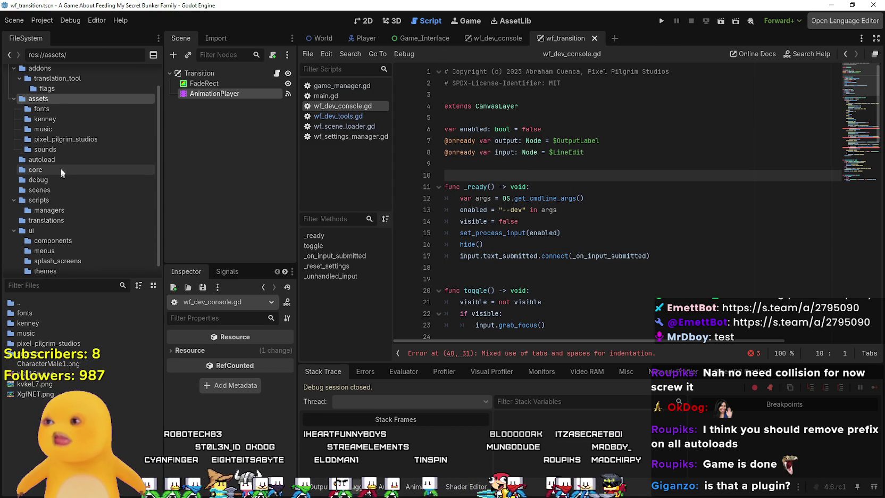
click(57, 118)
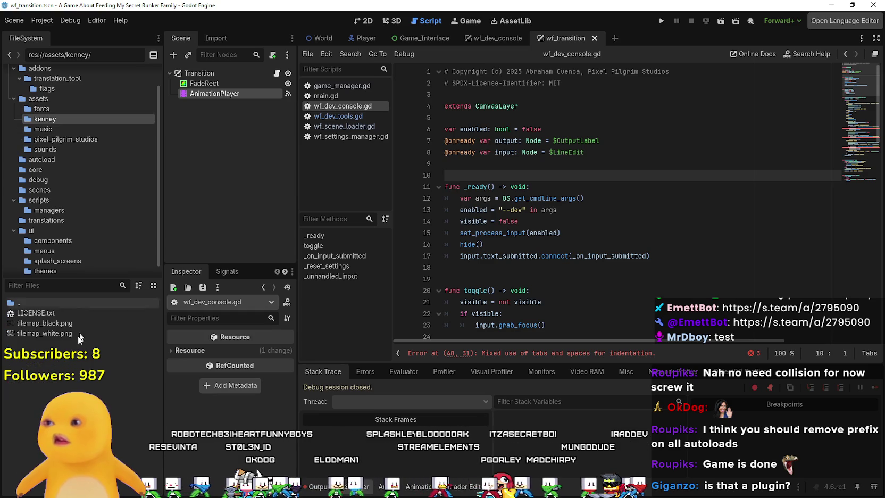
click(43, 128)
click(64, 139)
click(45, 149)
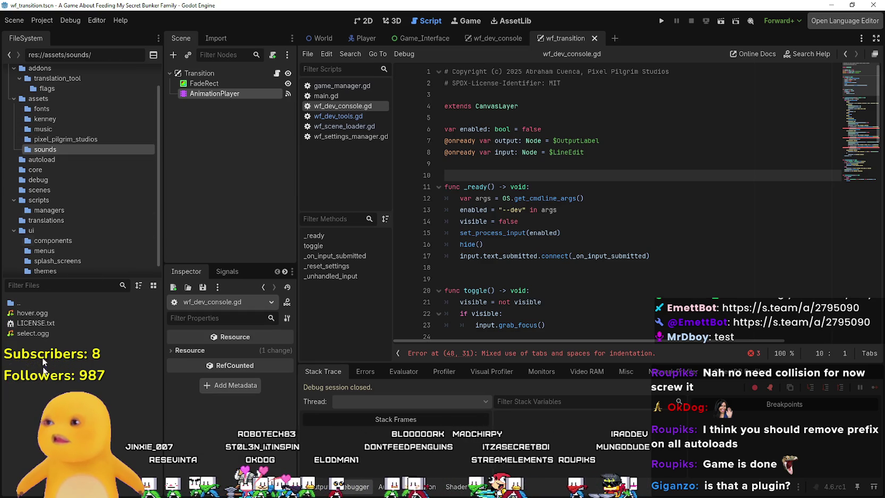
Go up to the core folder and list the translations folder's de, en, es, fr and pt_BR .tres files.
click(49, 190)
click(50, 179)
key(Up)
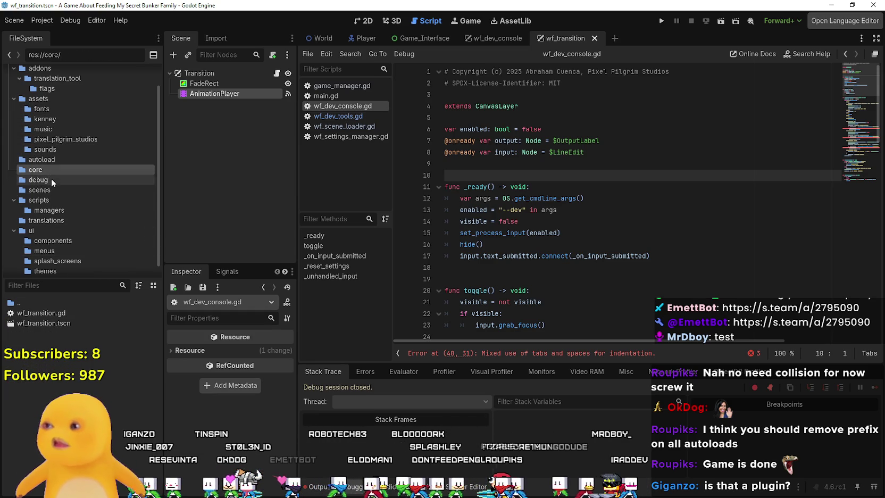
click(52, 179)
scroll(61, 214, down, 1)
click(44, 195)
click(37, 205)
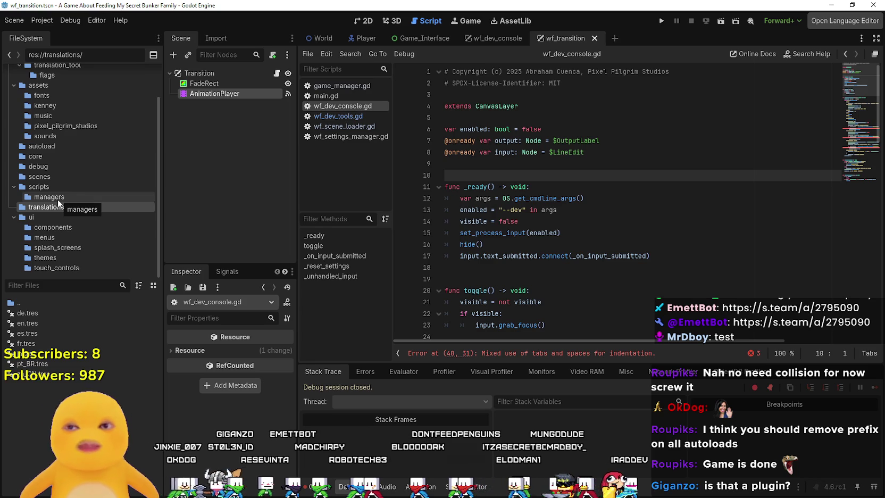
click(599, 221)
scroll(581, 281, down, 3)
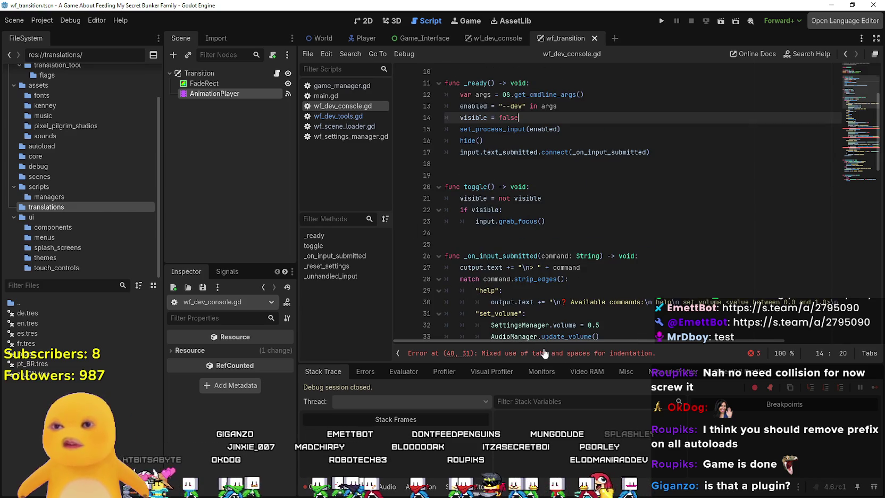
Inspect the mis-indented if on lines 47–51 of wf_dev_console.gd, undoing an accidental text drag.
scroll(578, 294, down, 9)
click(589, 187)
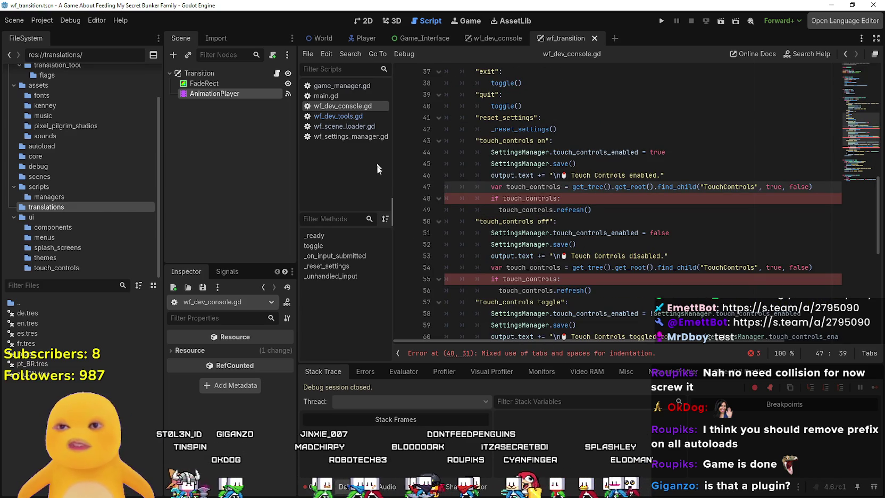
click(554, 197)
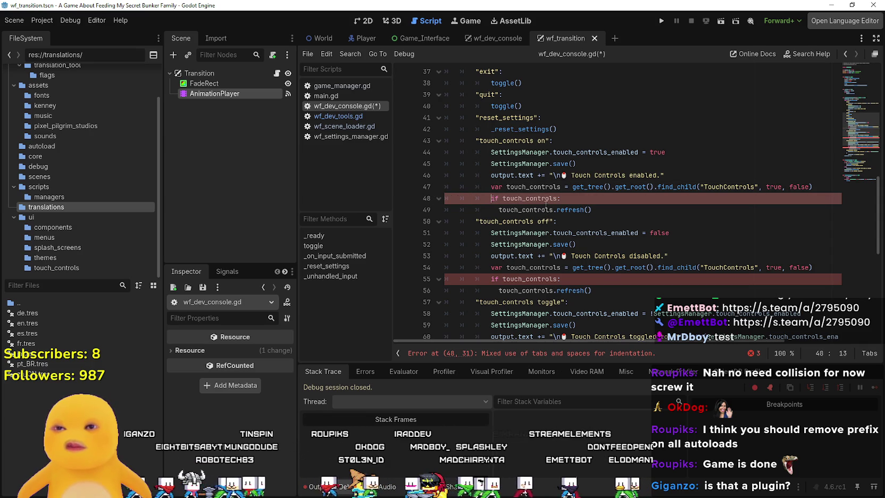
scroll(546, 204, up, 4)
scroll(539, 198, up, 1)
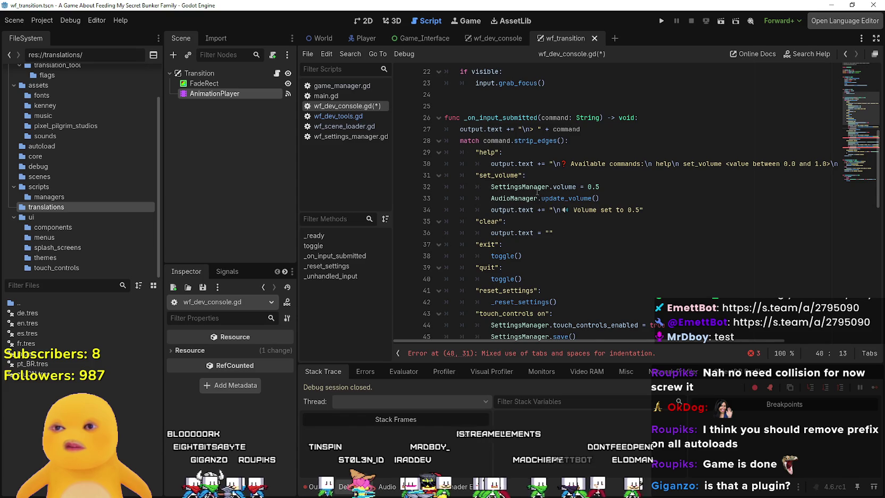
scroll(538, 193, up, 1)
scroll(527, 201, down, 6)
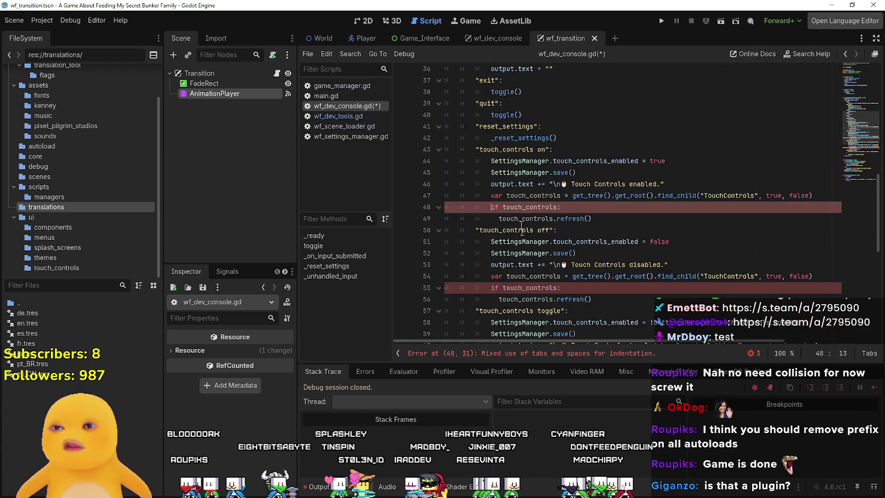
scroll(525, 255, down, 1)
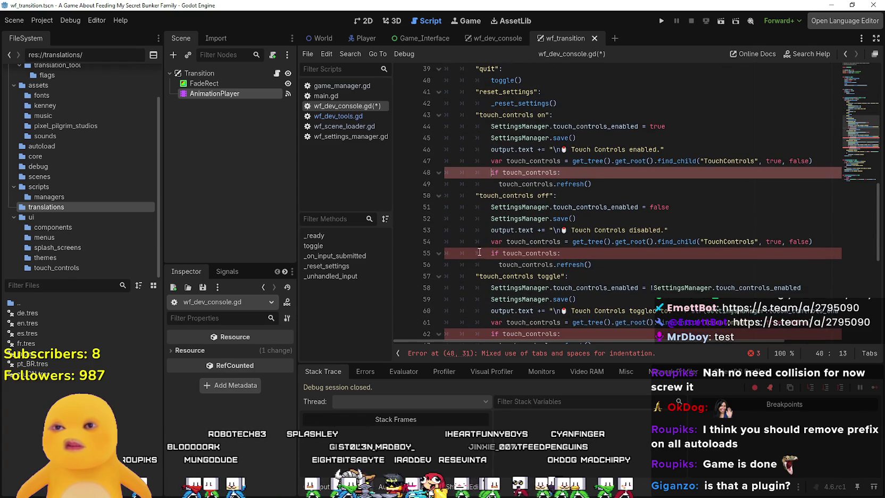
drag(557, 172, 600, 184)
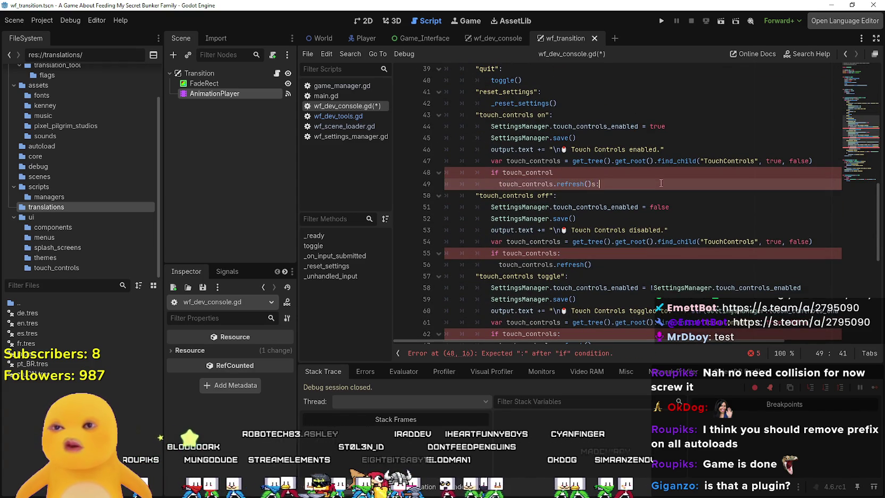
key(ctrl+z)
click(643, 207)
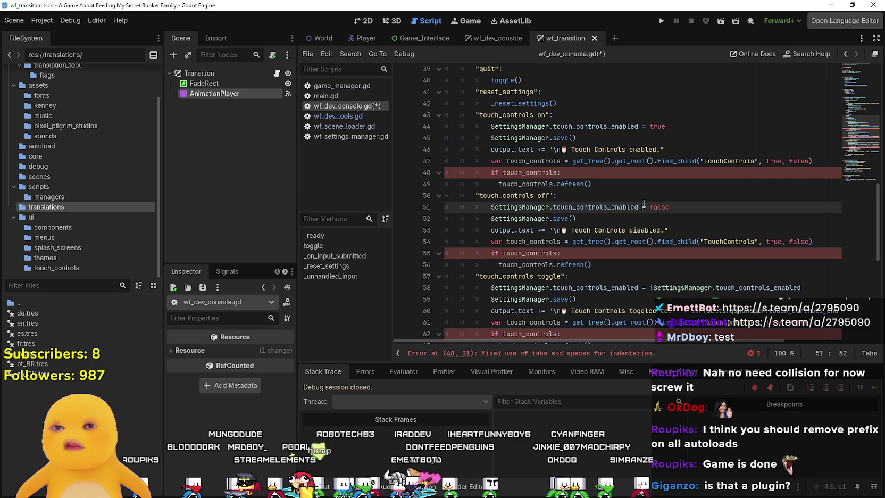
key(ctrl+z)
key(ctrl+z)
key(ctrl+z)
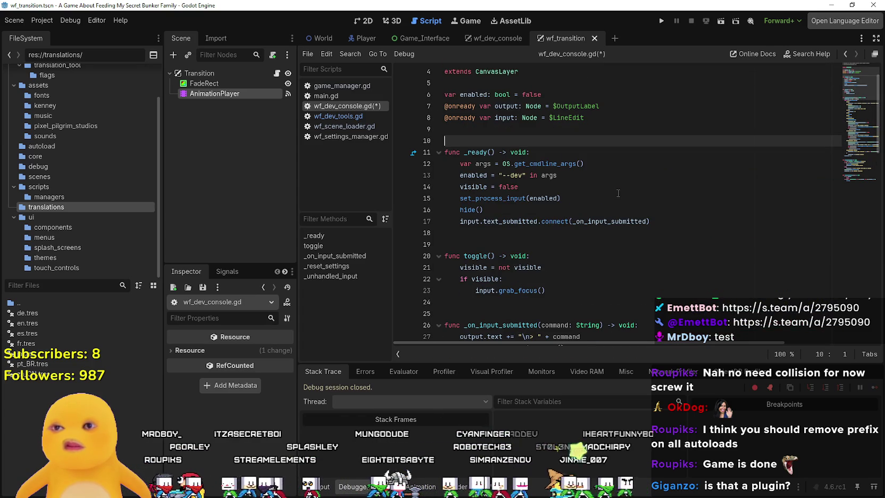
scroll(618, 192, down, 15)
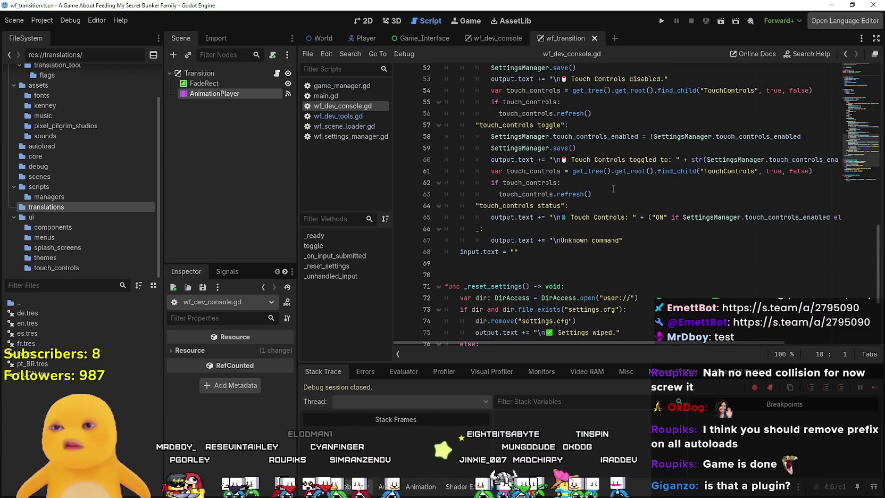
scroll(613, 188, up, 11)
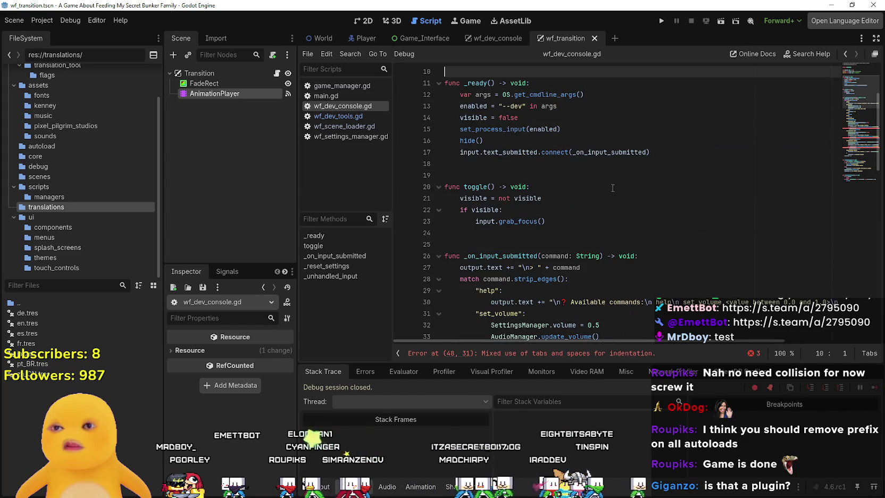
scroll(613, 188, down, 6)
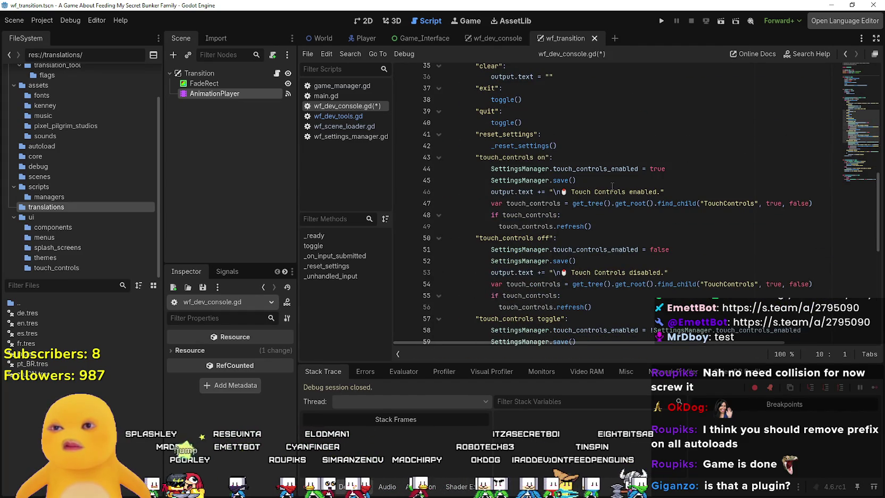
scroll(612, 185, down, 4)
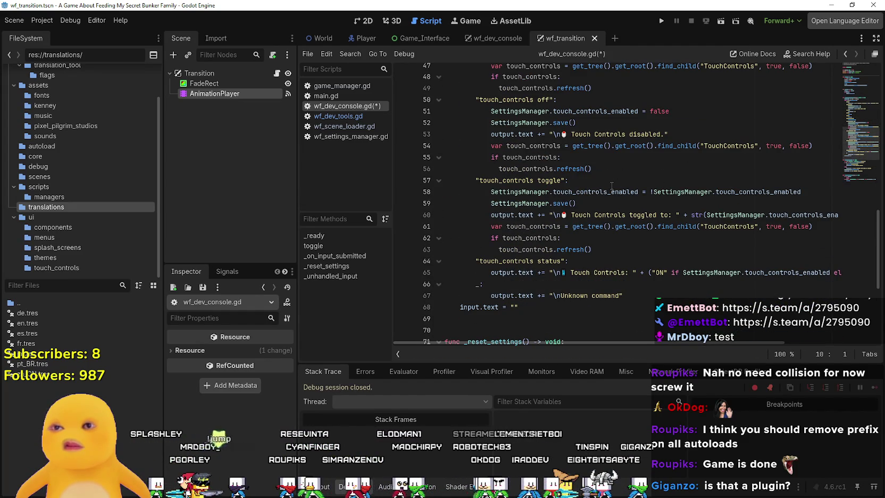
scroll(611, 185, down, 6)
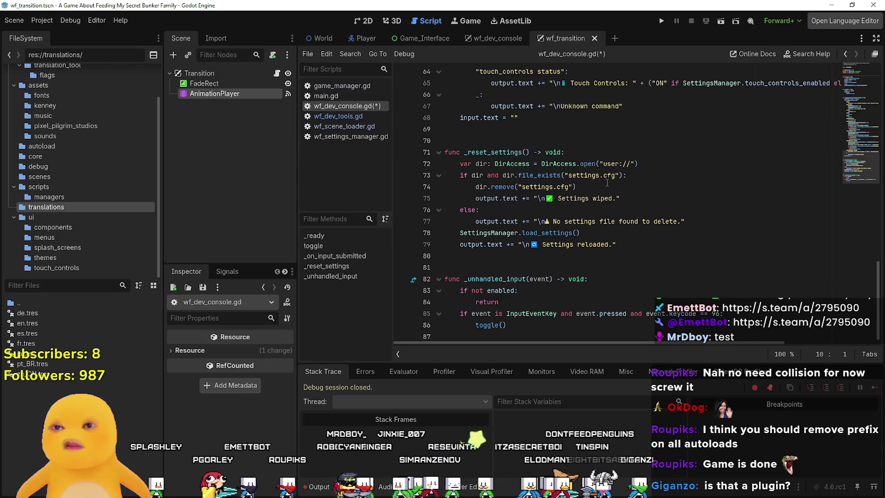
Close the wf_transition scene and the wf_dev_console.gd script, then run the game.
click(595, 38)
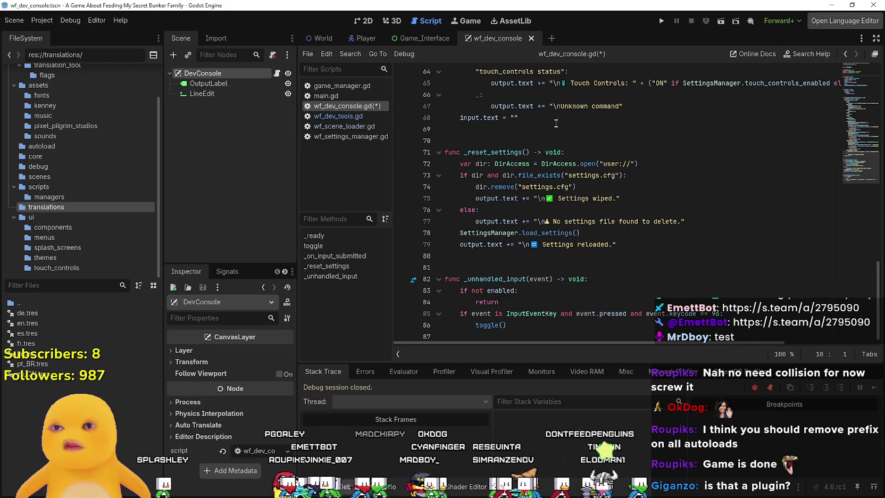
right_click(344, 108)
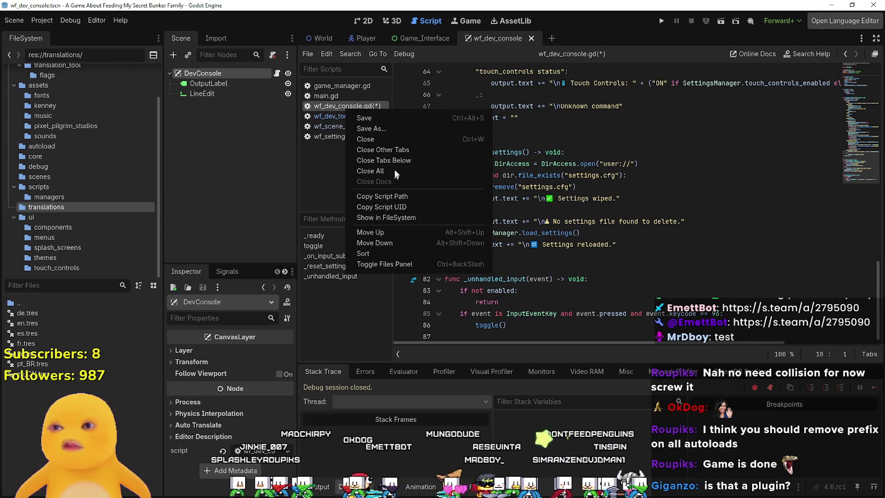
click(394, 139)
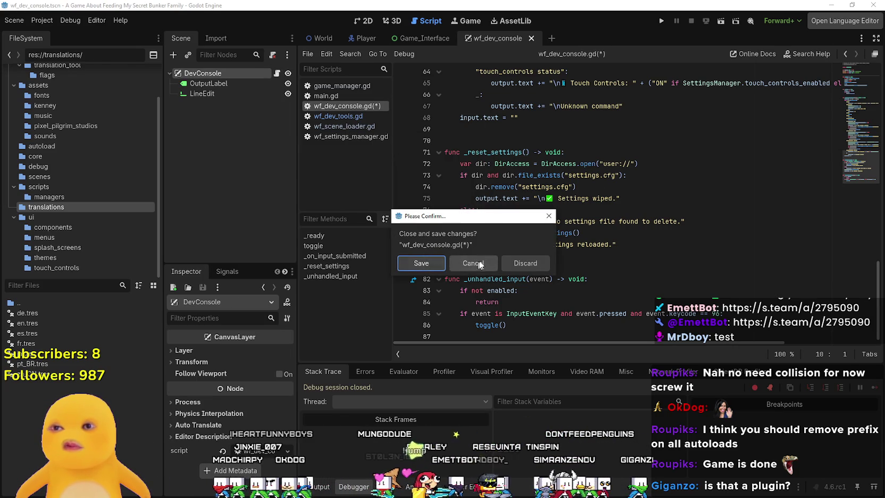
click(534, 261)
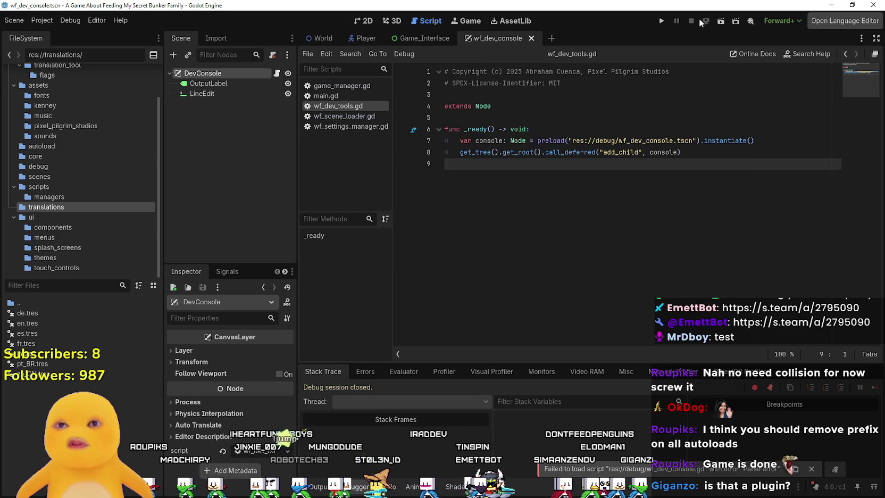
click(665, 19)
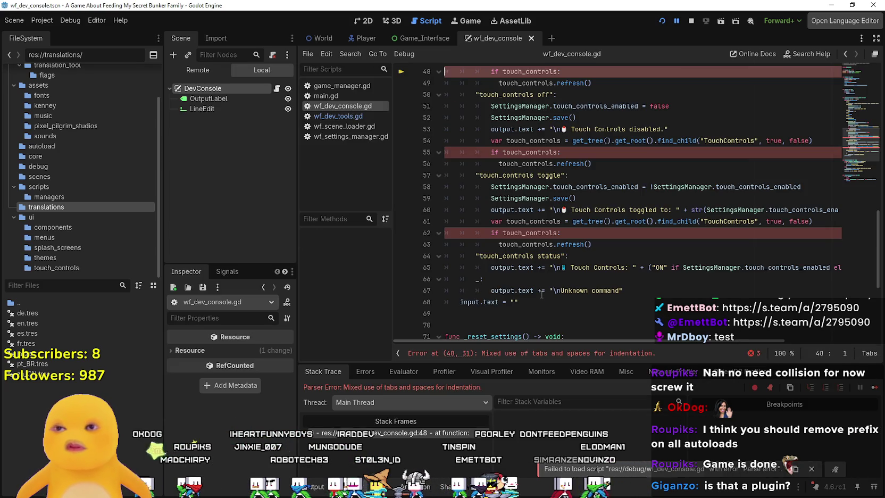
Review the indentation on lines 10–47 of wf_dev_console.gd and save the script.
scroll(541, 295, up, 10)
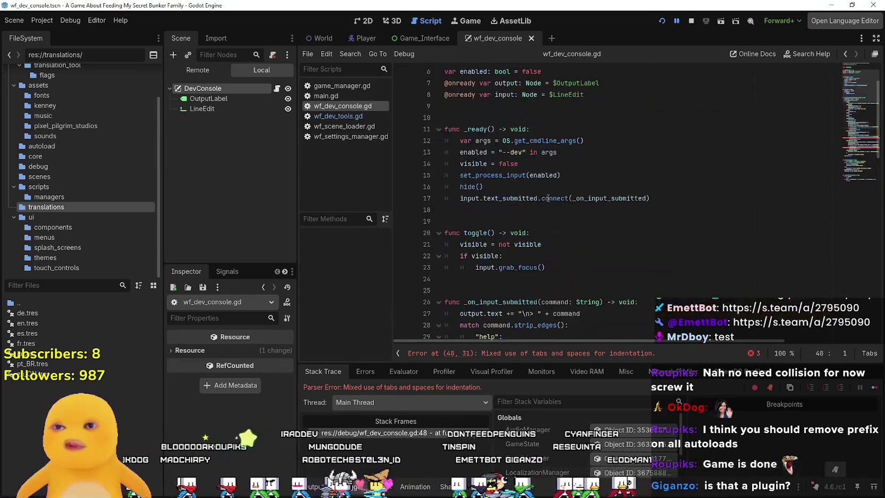
scroll(525, 271, up, 2)
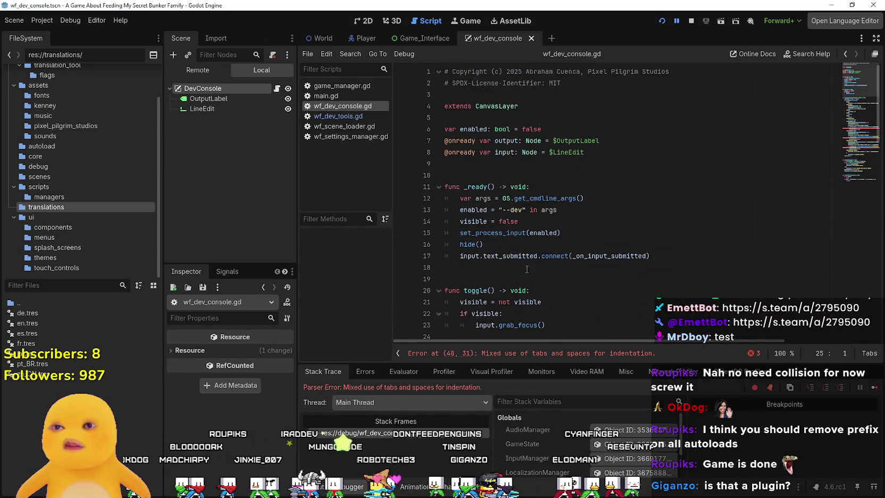
click(495, 175)
scroll(496, 176, down, 8)
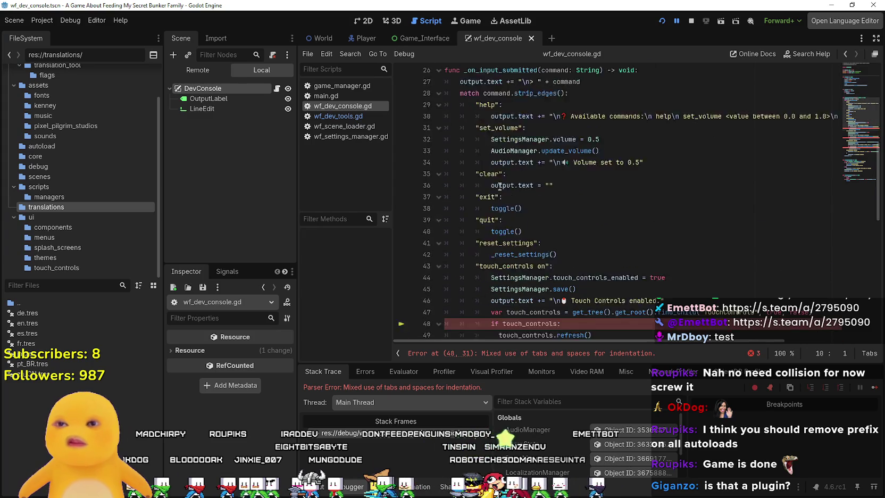
scroll(488, 166, up, 3)
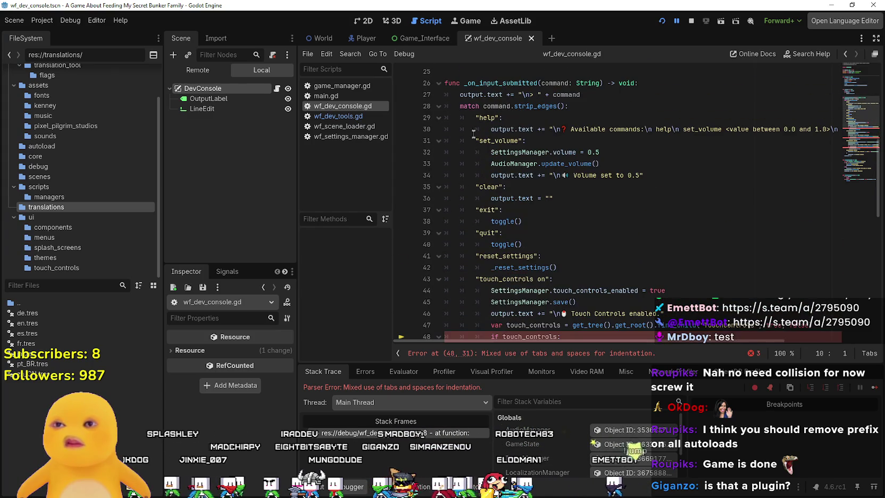
click(459, 106)
drag(460, 95, 440, 94)
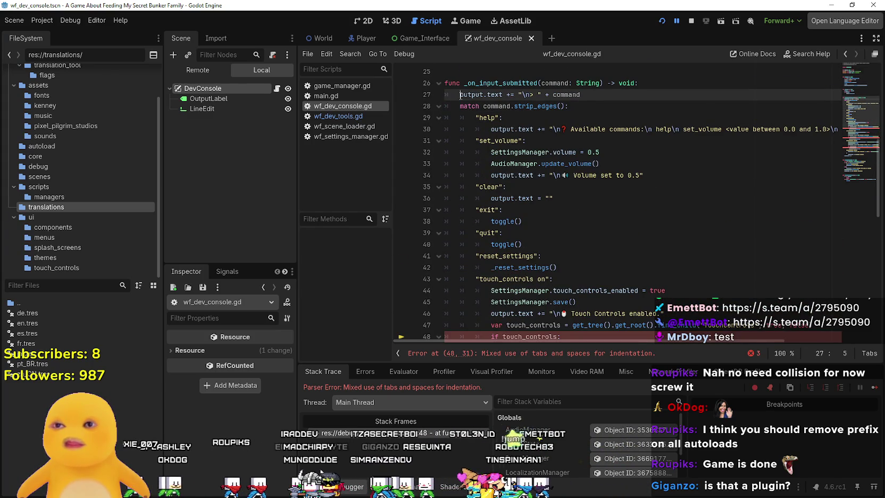
click(625, 98)
scroll(445, 170, up, 2)
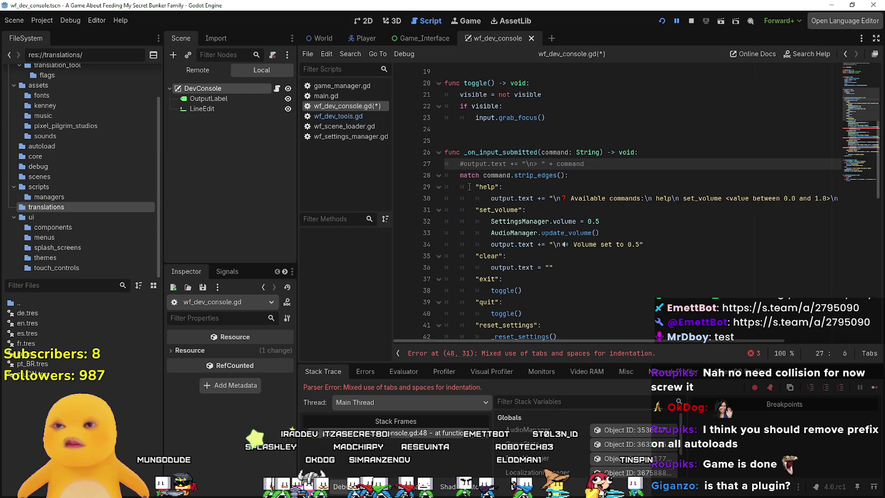
scroll(469, 186, down, 6)
scroll(471, 180, up, 3)
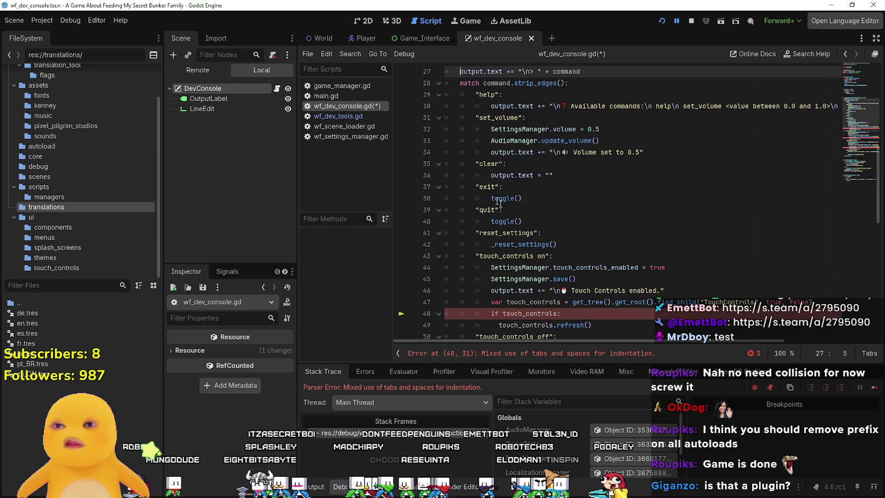
scroll(471, 180, down, 4)
click(524, 165)
key(ctrl+s)
Check the leading whitespace of the touch_controls lines between lines 47 and 56.
click(530, 186)
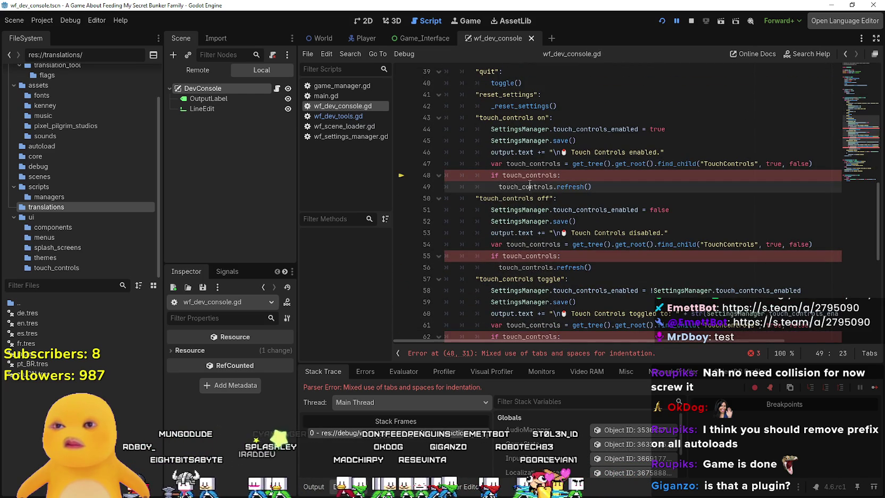
double_click(528, 176)
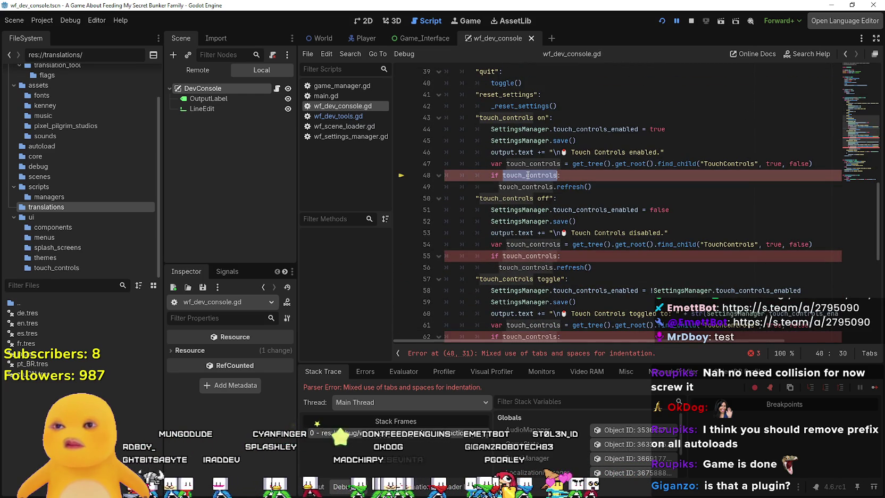
click(831, 161)
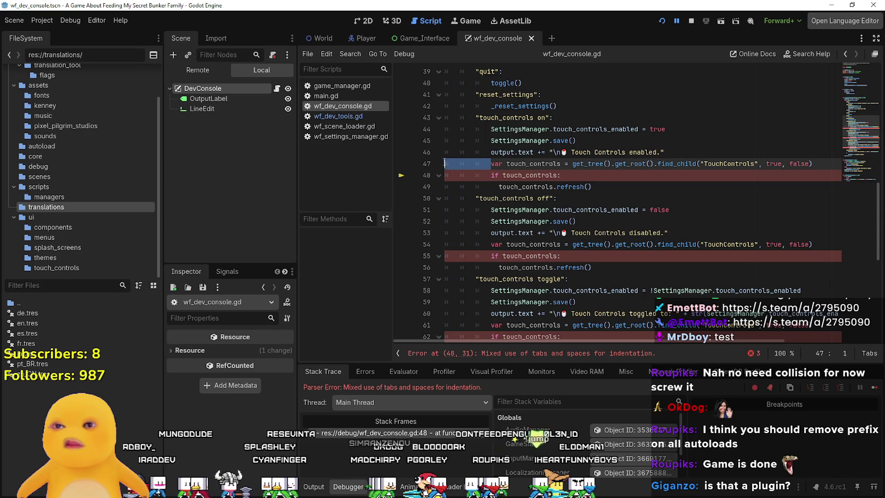
drag(475, 118, 456, 117)
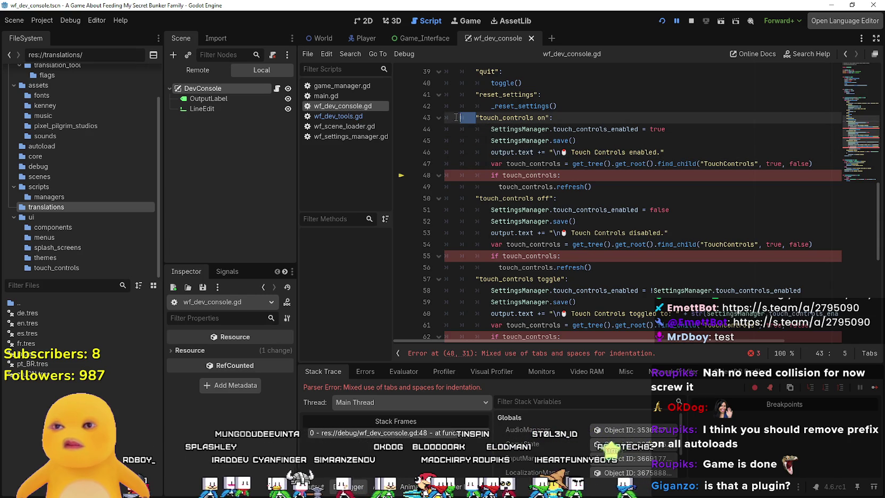
scroll(456, 184, down, 2)
drag(491, 187, 445, 193)
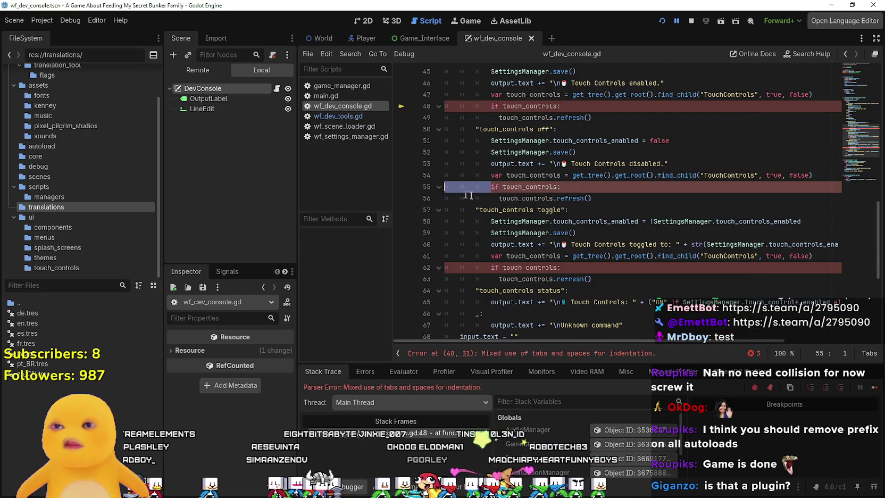
scroll(498, 198, up, 1)
click(489, 220)
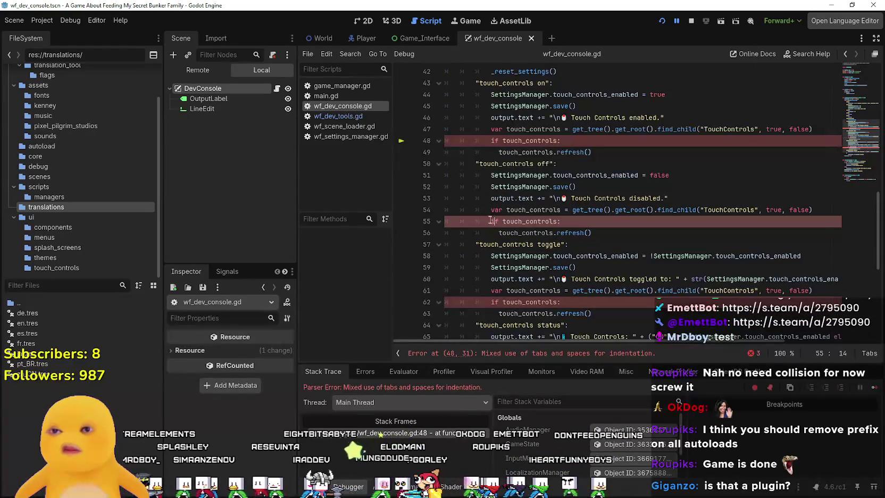
click(489, 233)
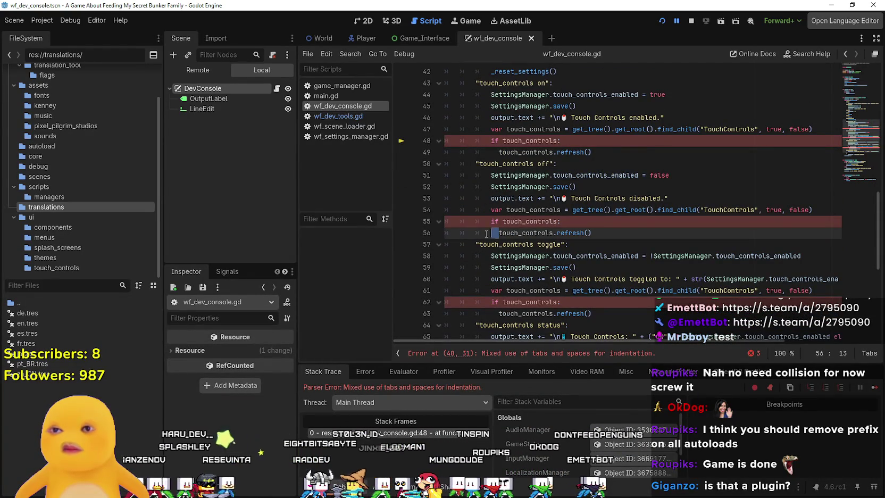
Re-indent lines 49, 56 and 63 with tabs to clear the mixed-indentation errors.
click(490, 153)
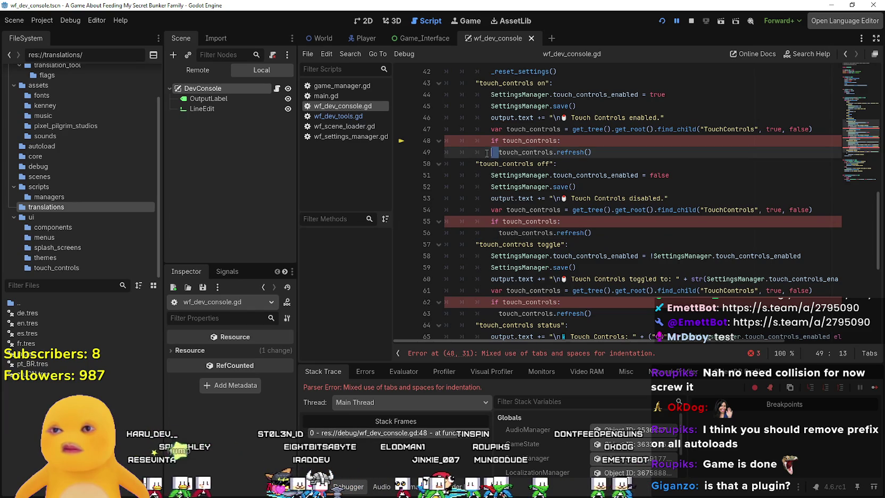
key(BackSpace)
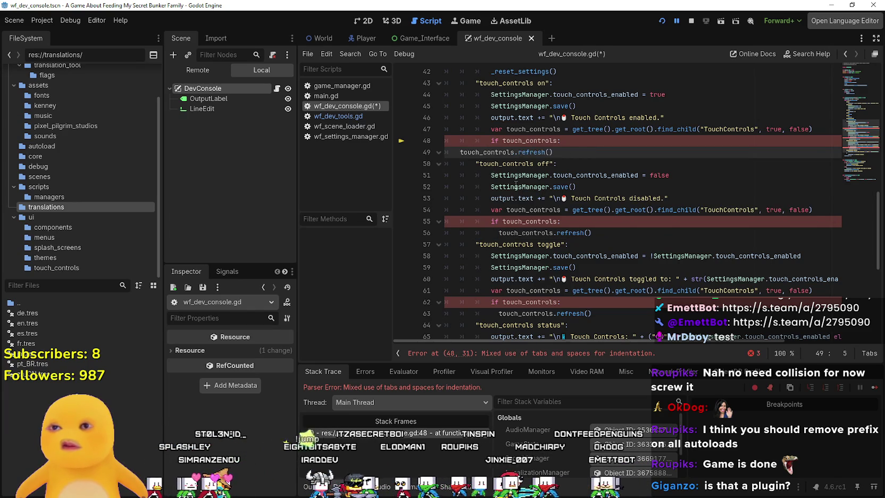
key(Tab)
click(477, 233)
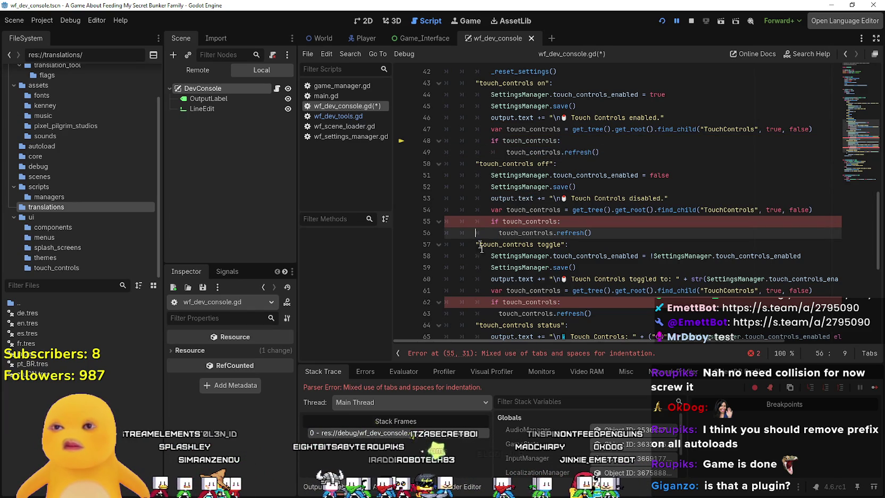
drag(501, 238, 417, 235)
key(Tab)
key(Tab)
key(Tab)
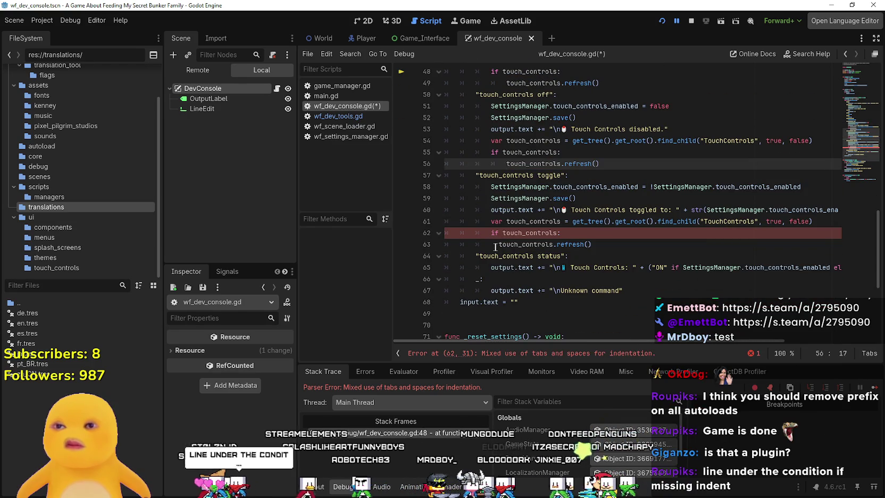
drag(498, 244, 438, 244)
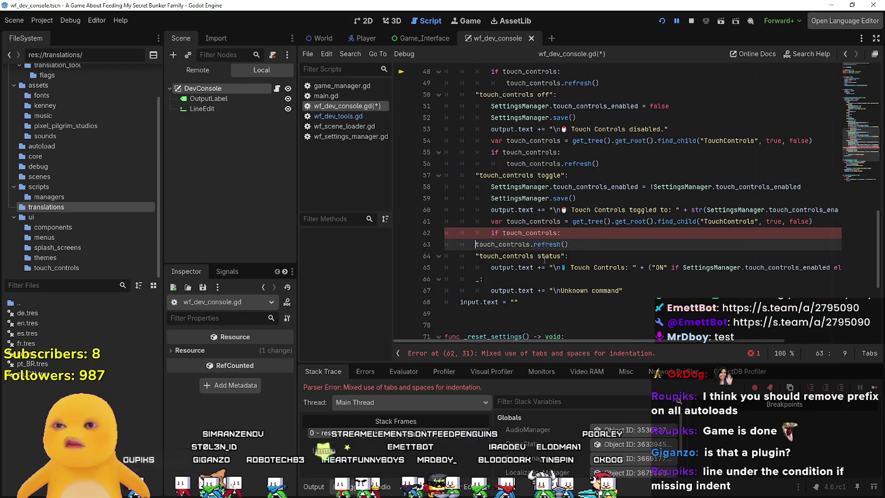
click(516, 275)
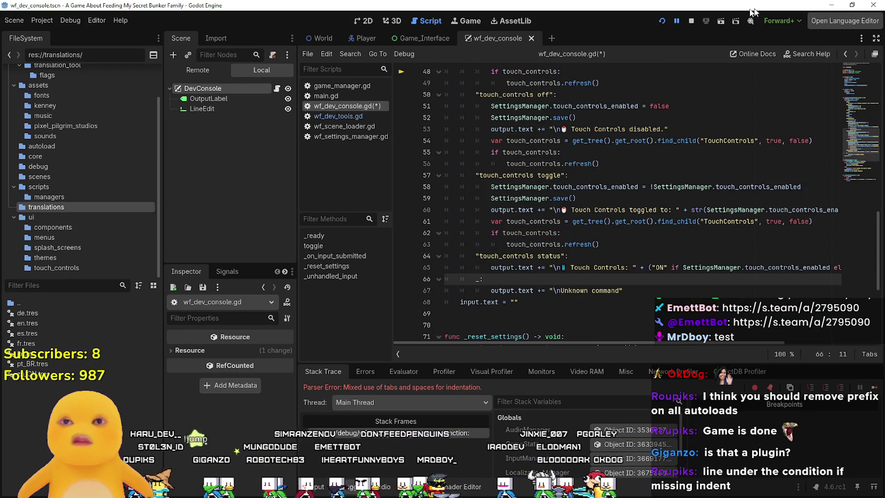
Run the game again and test its Options, Back and Start Game buttons.
click(659, 20)
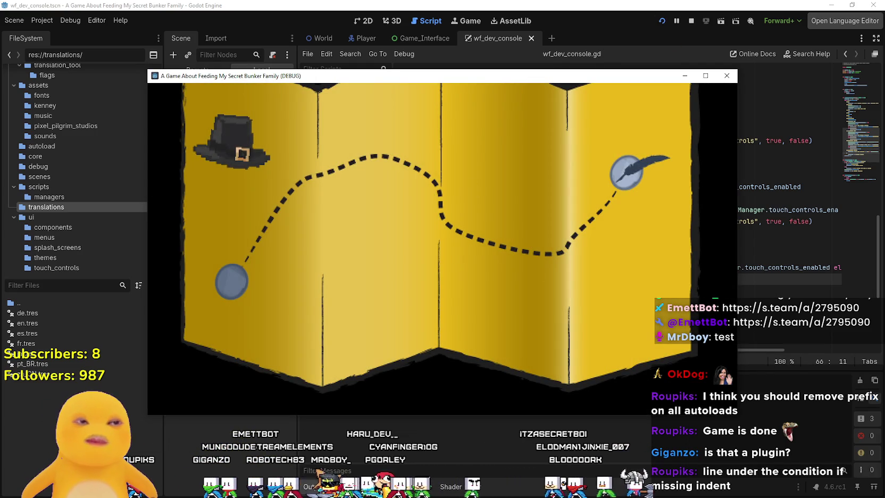
key(F5)
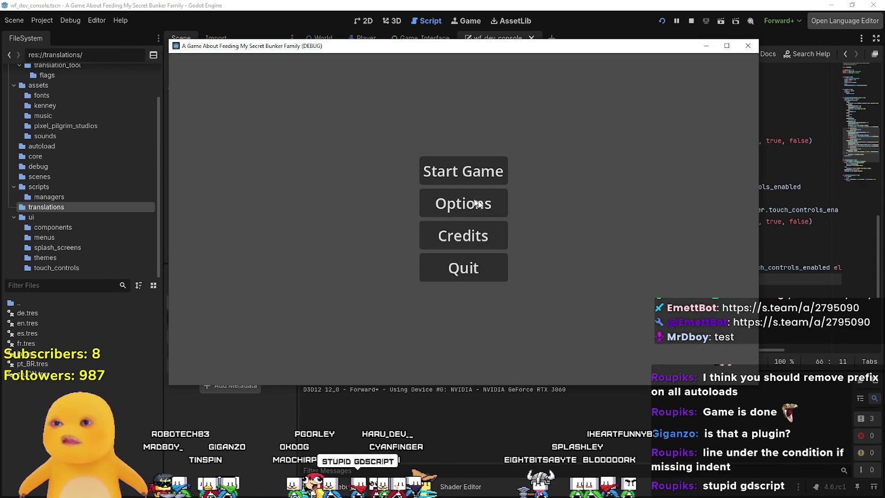
click(478, 203)
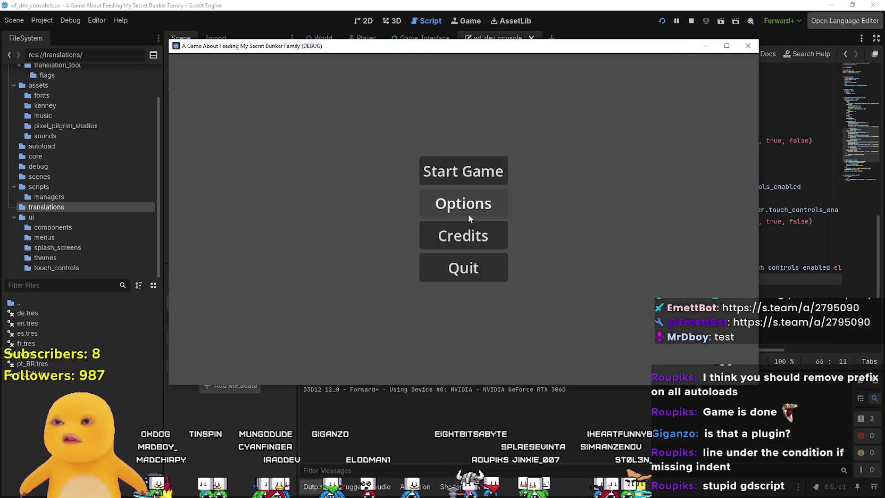
click(468, 212)
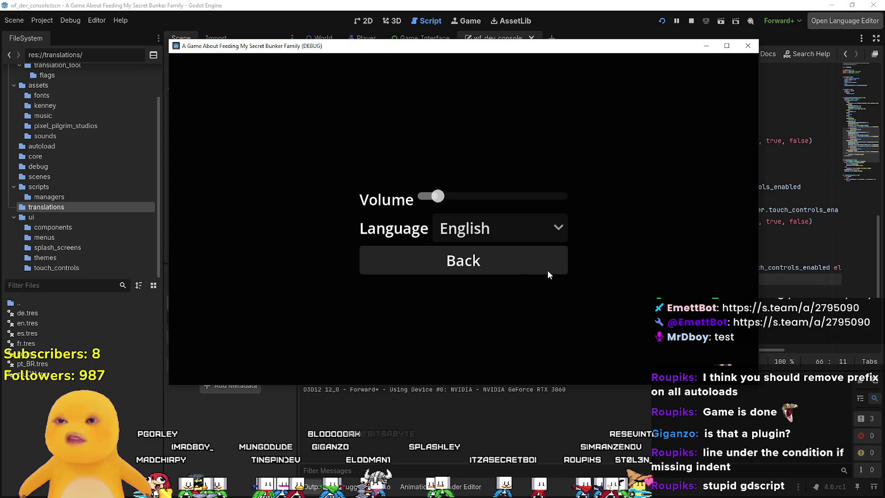
click(546, 268)
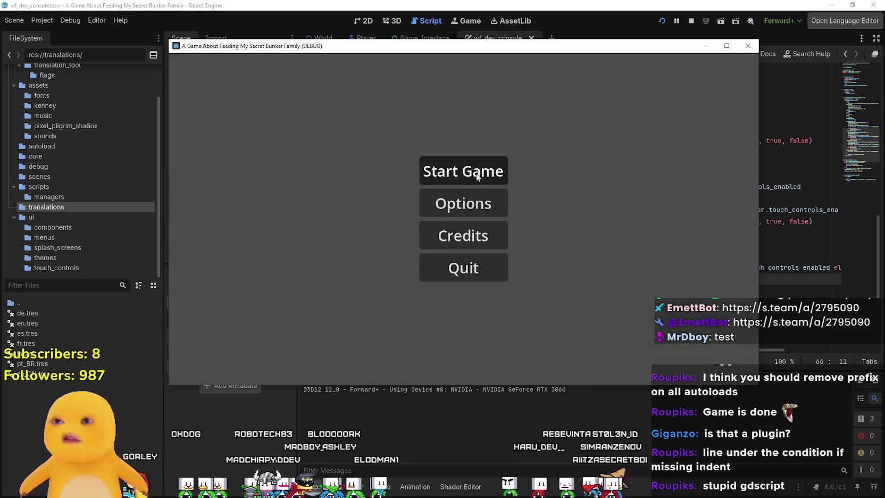
click(477, 174)
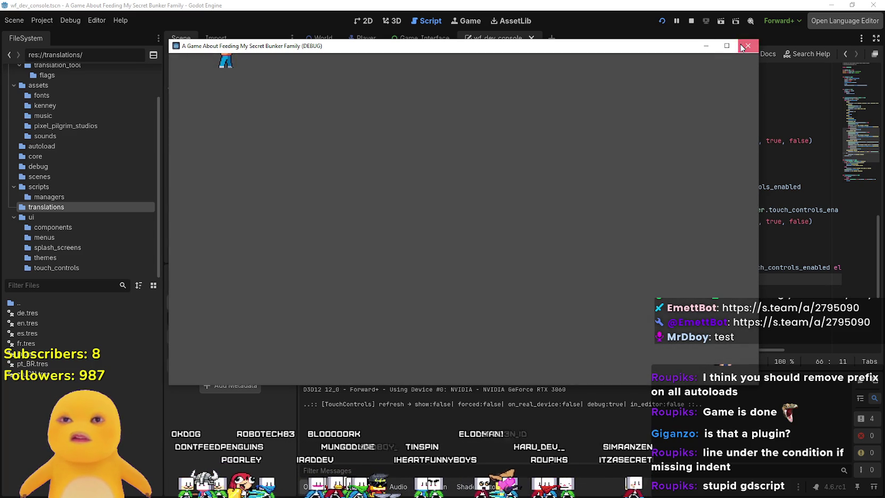
Close the running game and return to wf_dev_console.gd in the script editor.
click(742, 47)
scroll(623, 213, down, 3)
click(628, 168)
scroll(627, 168, up, 3)
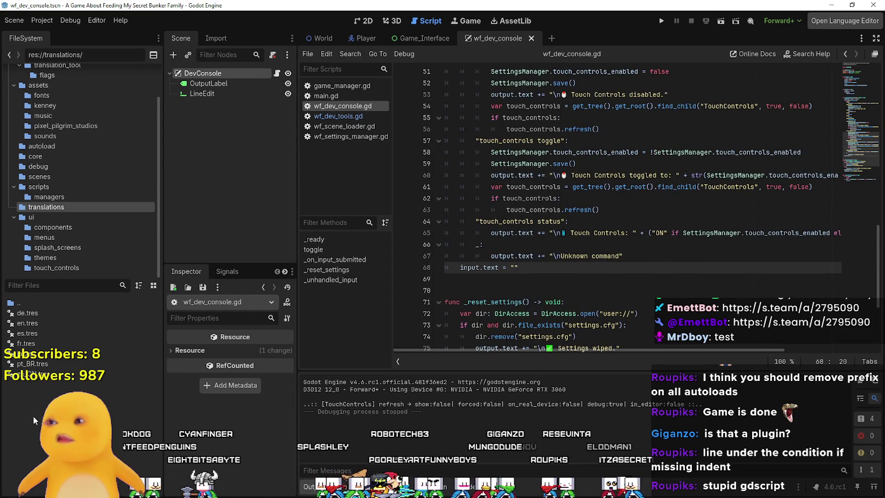
click(9, 22)
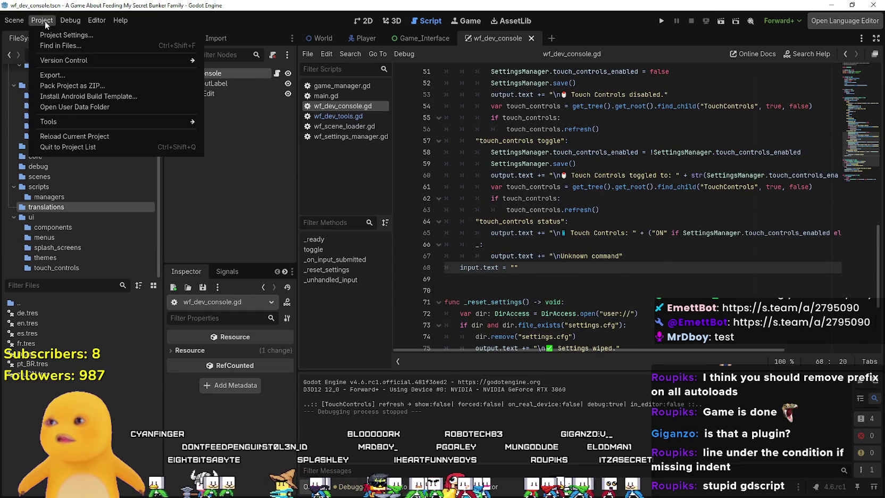
Delete the autoload entries from Project Settings' Autoload list.
click(59, 34)
click(311, 158)
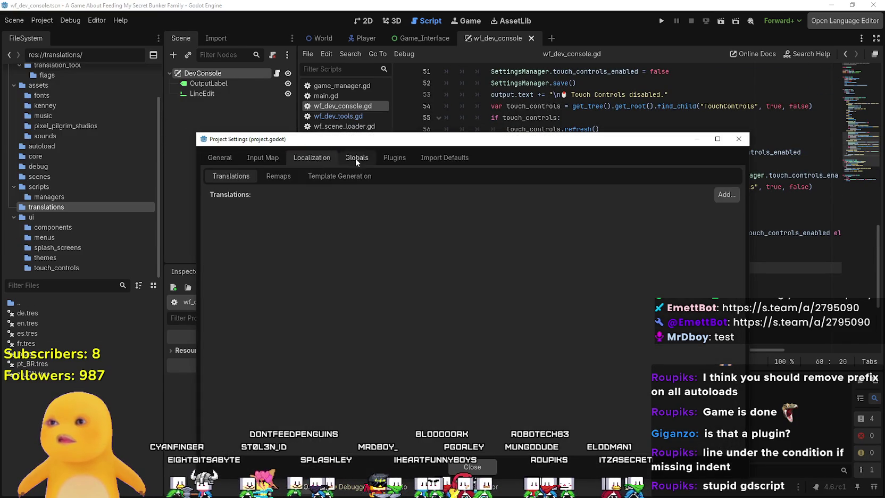
click(357, 158)
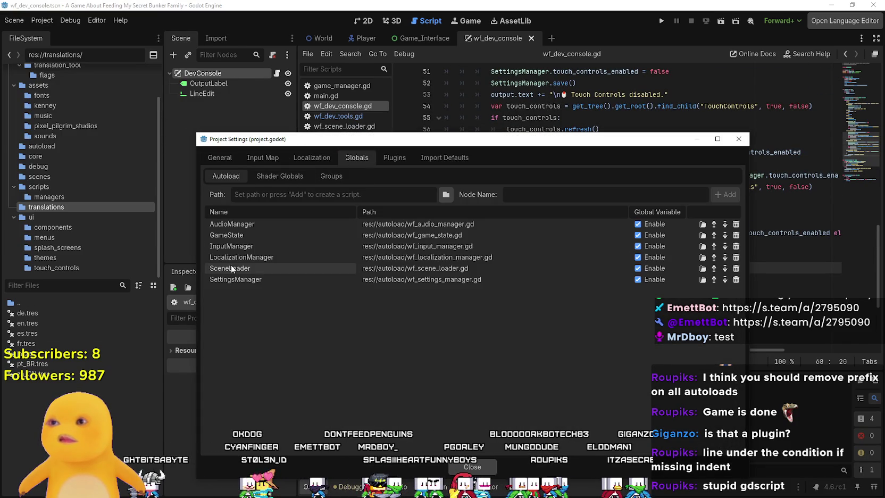
click(736, 224)
click(737, 224)
click(736, 224)
click(737, 224)
click(736, 224)
click(736, 224)
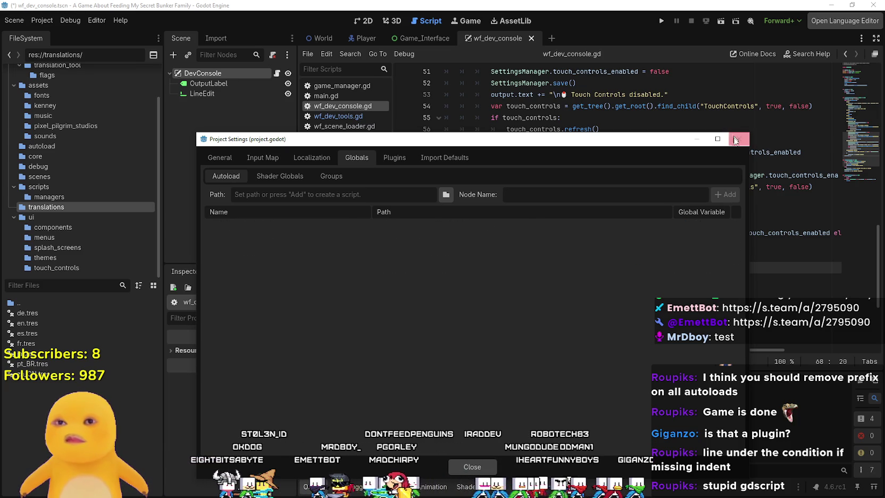
click(738, 139)
scroll(64, 202, up, 2)
Disable the Translation Tool plugin in Project Settings and close the window.
click(42, 20)
click(55, 34)
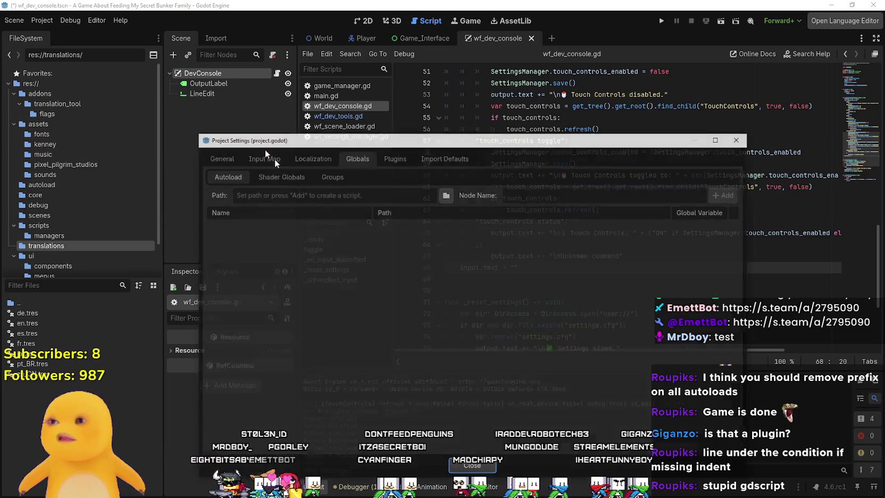
click(382, 159)
click(218, 205)
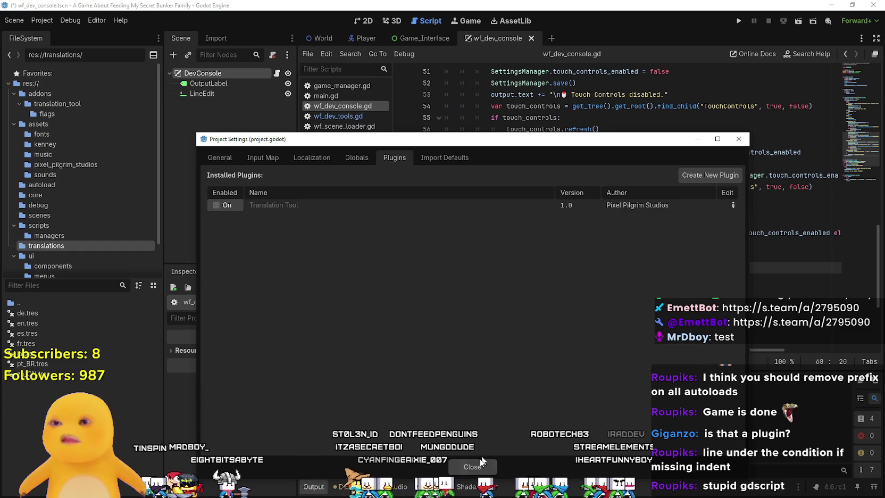
click(733, 205)
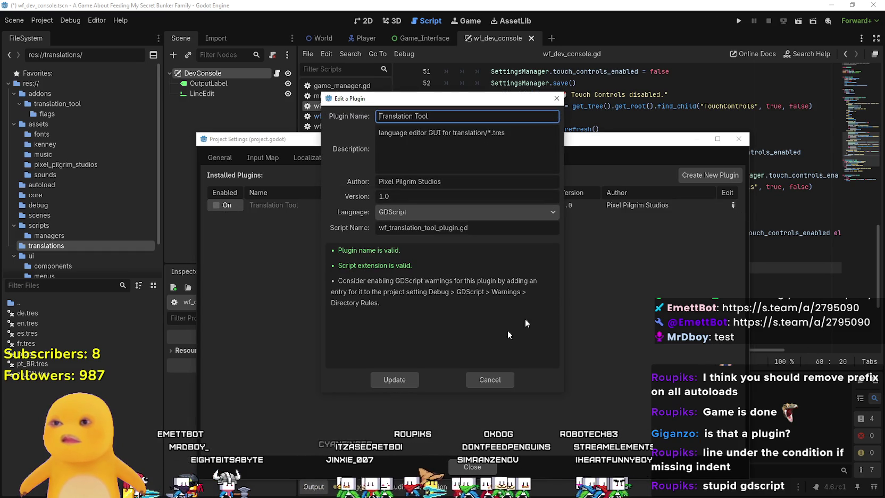
click(490, 379)
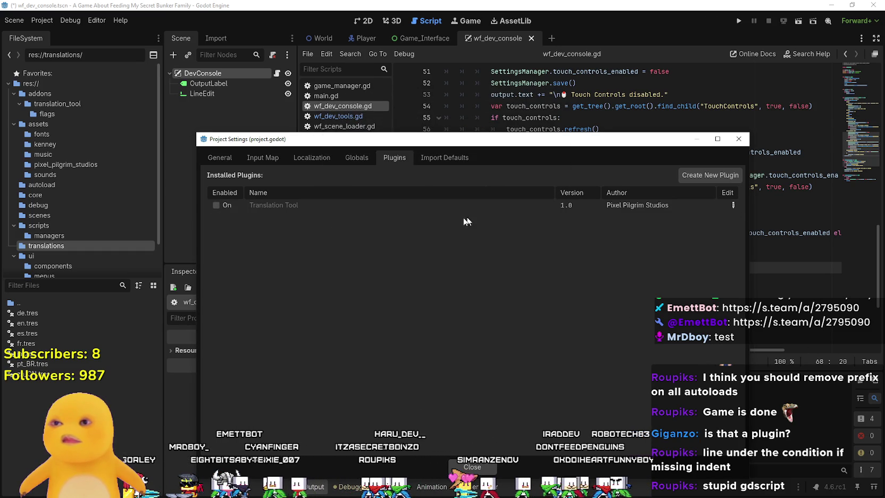
click(472, 467)
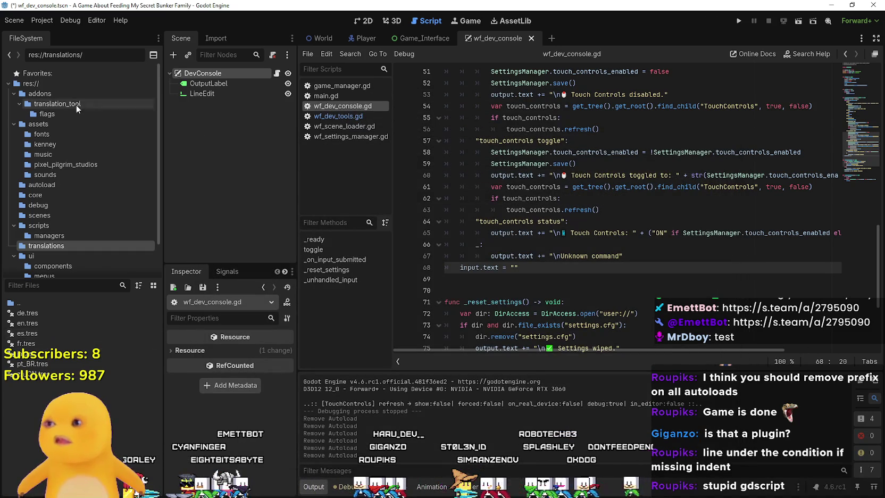
Delete the addons folder from the project.
click(53, 93)
right_click(51, 95)
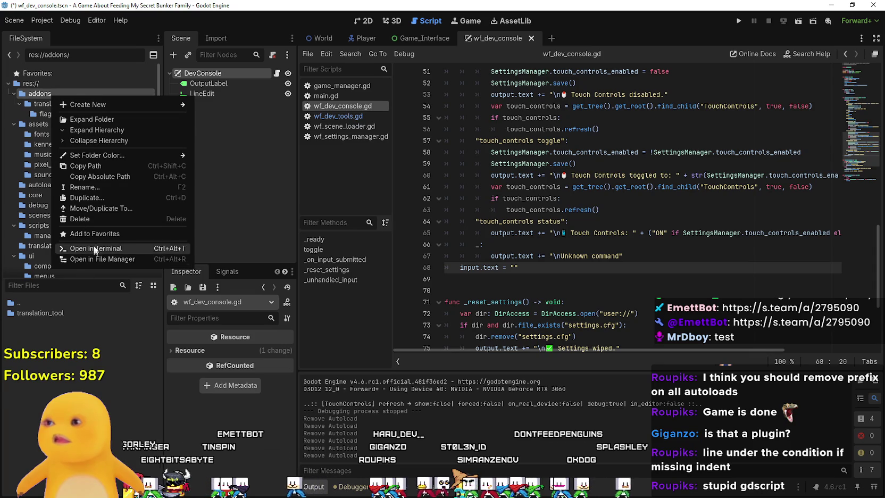
click(91, 218)
click(375, 290)
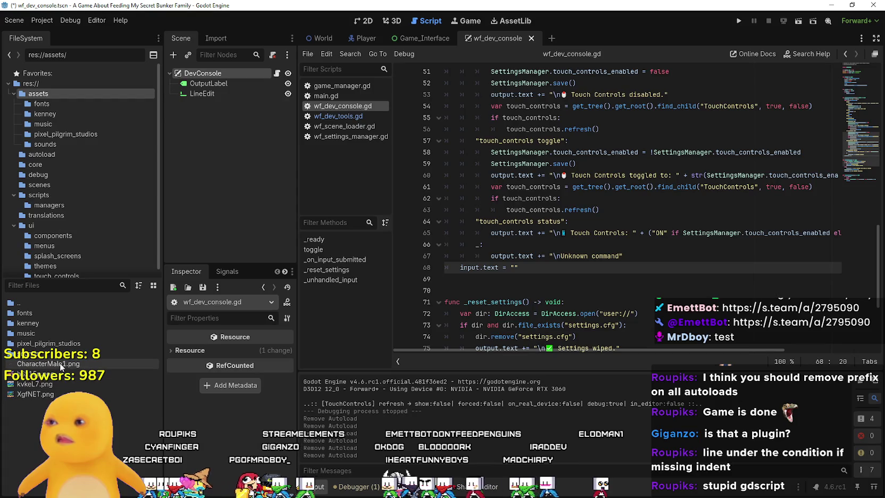
Delete the assets subfolders, keeping only the four image files.
right_click(35, 316)
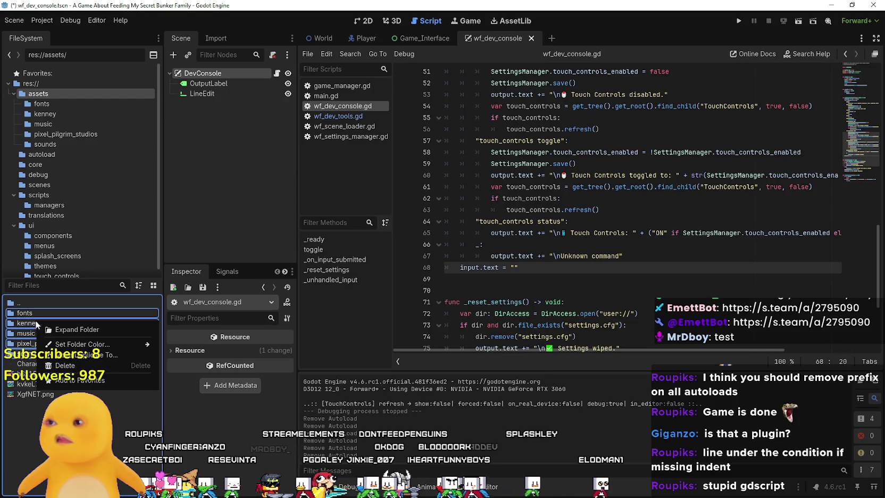
click(65, 365)
click(373, 330)
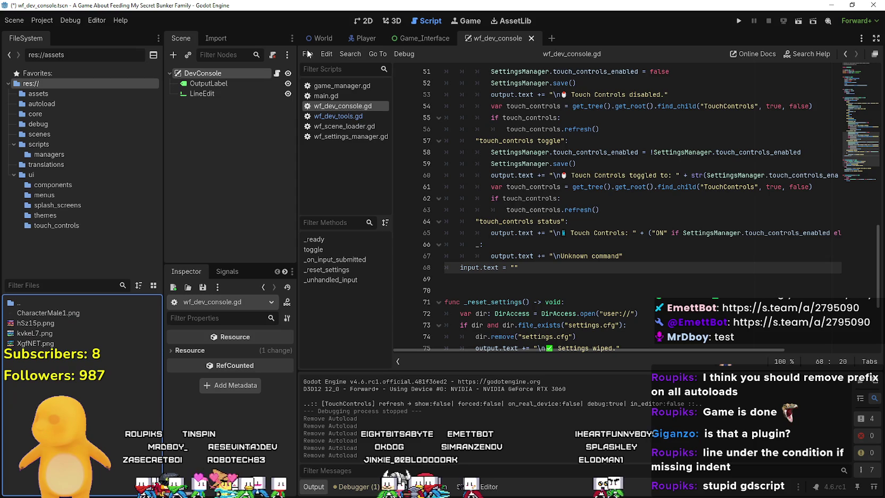
right_click(324, 39)
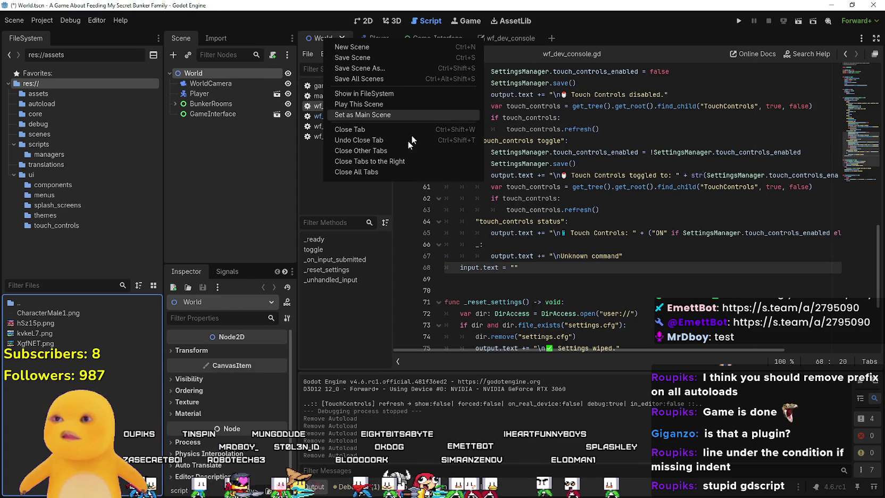
Close all open scene tabs, then close all scripts with File > Close All.
click(375, 171)
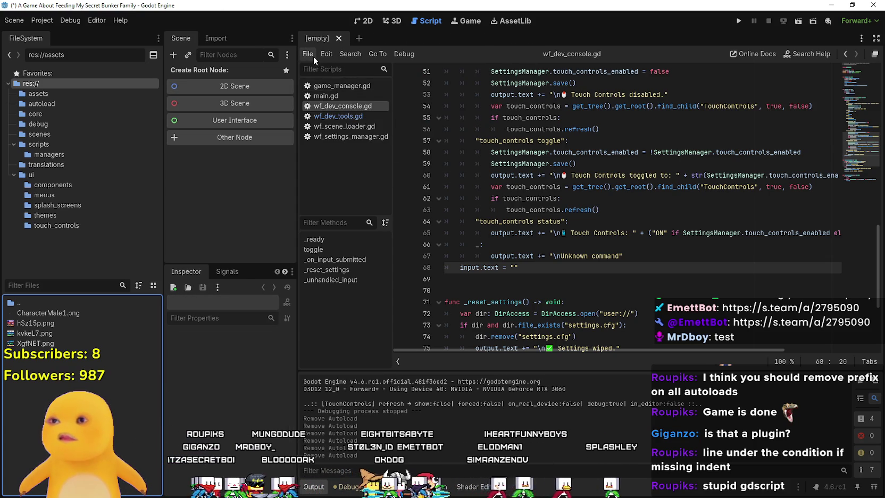
click(312, 56)
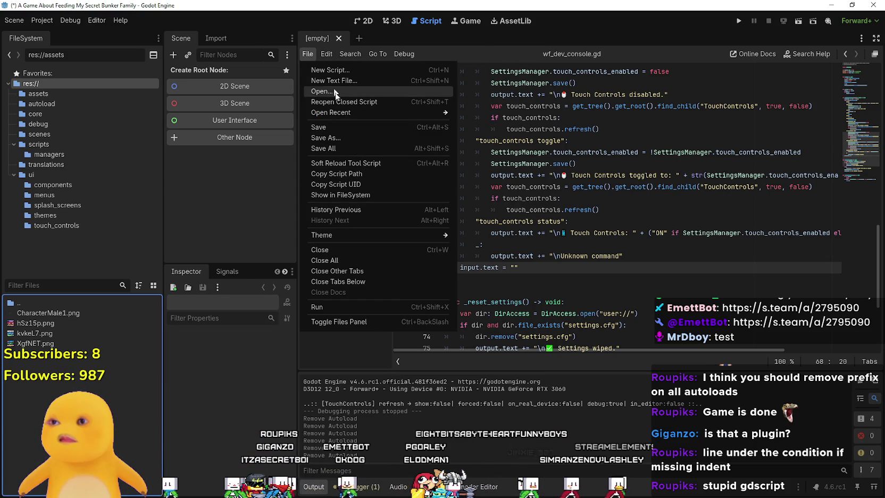
click(309, 54)
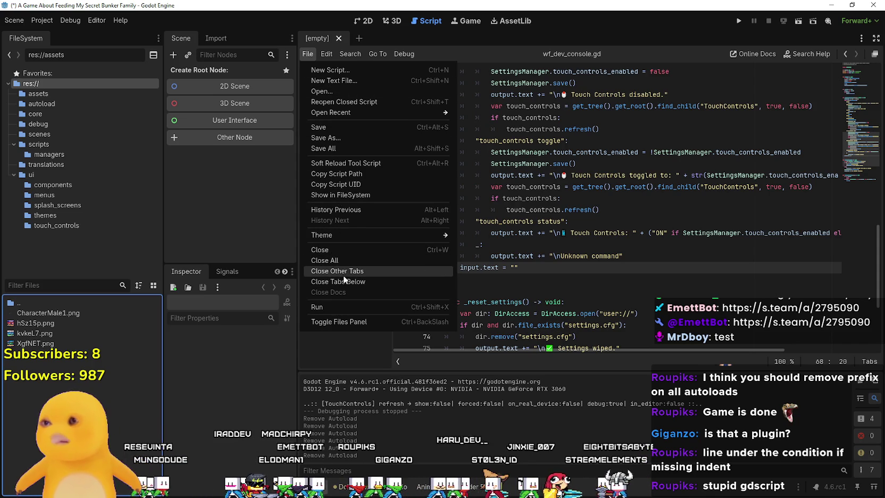
click(340, 261)
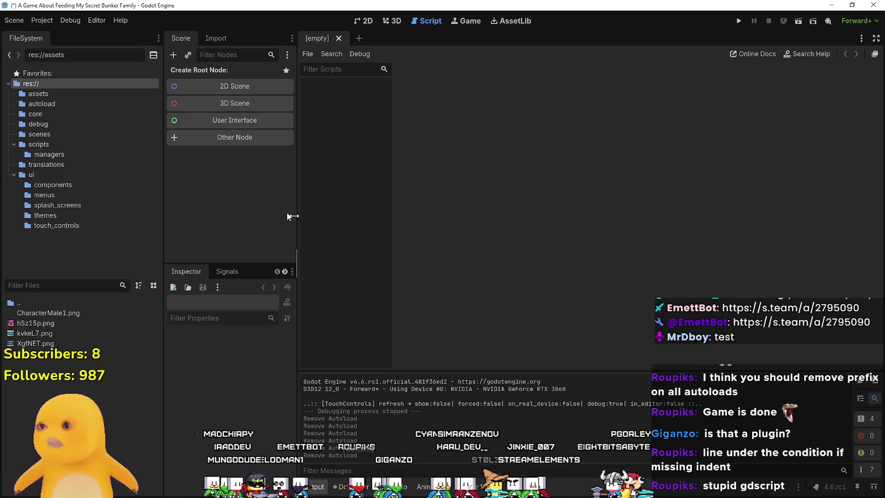
Delete the scripts in the autoload folder.
click(56, 104)
right_click(57, 106)
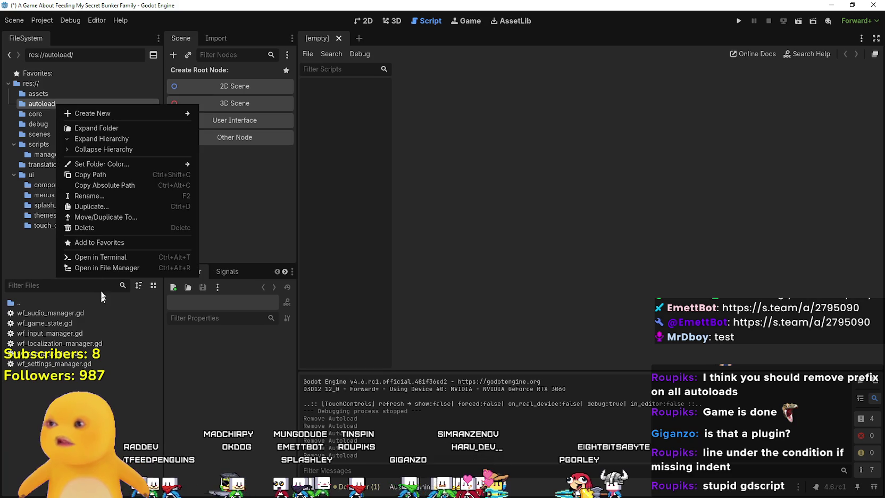
click(41, 334)
shift+click(54, 363)
right_click(49, 355)
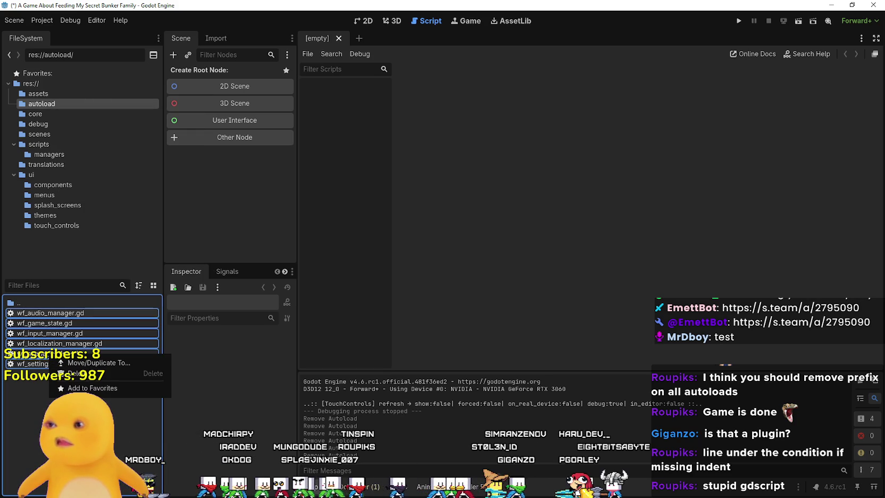
click(73, 374)
click(363, 293)
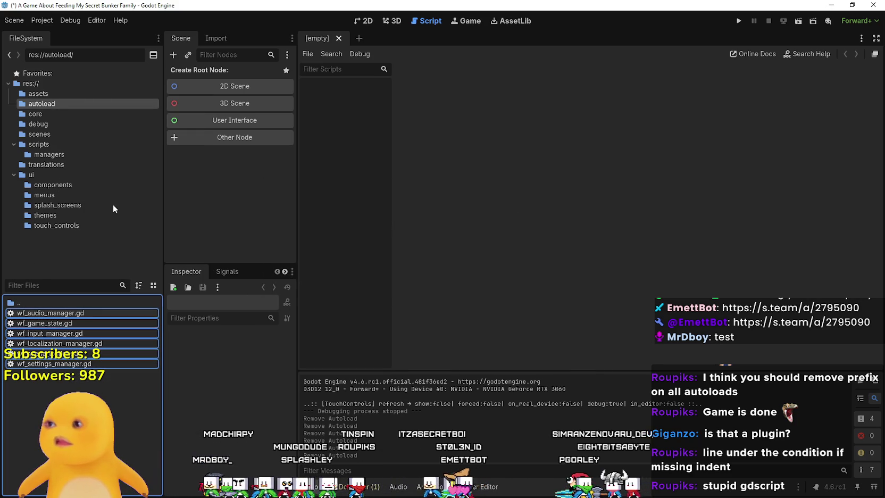
Delete the wf_transition files from the core folder.
click(49, 112)
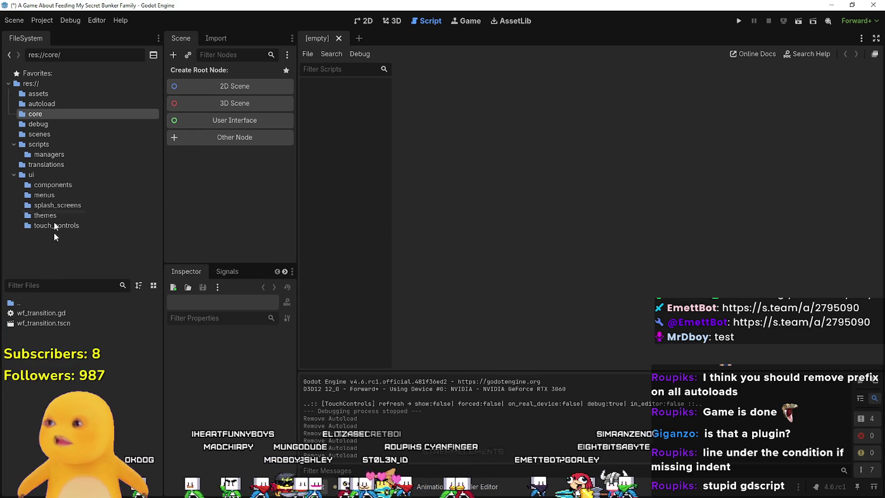
right_click(50, 312)
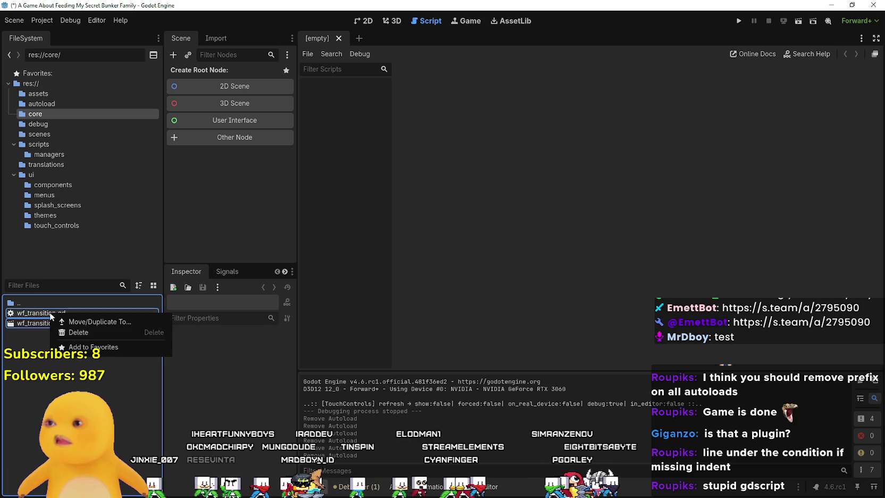
click(80, 332)
click(390, 291)
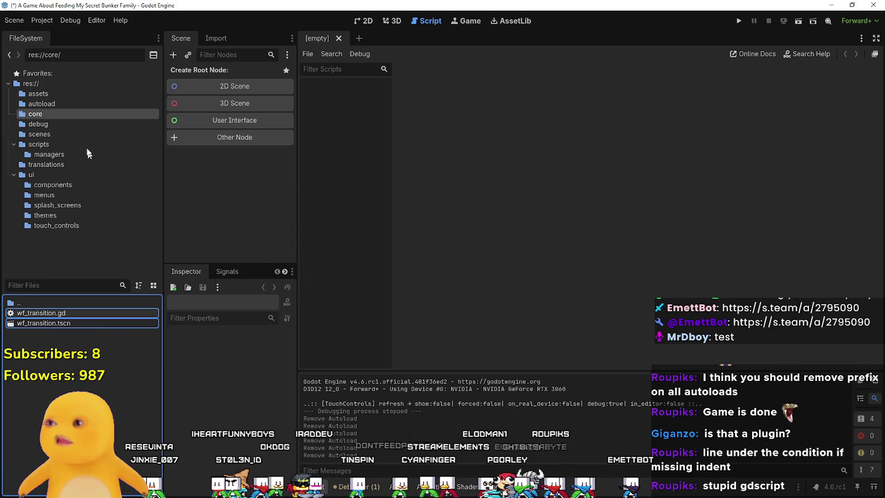
Delete the three wf_dev console and tools files from the debug folder.
click(38, 123)
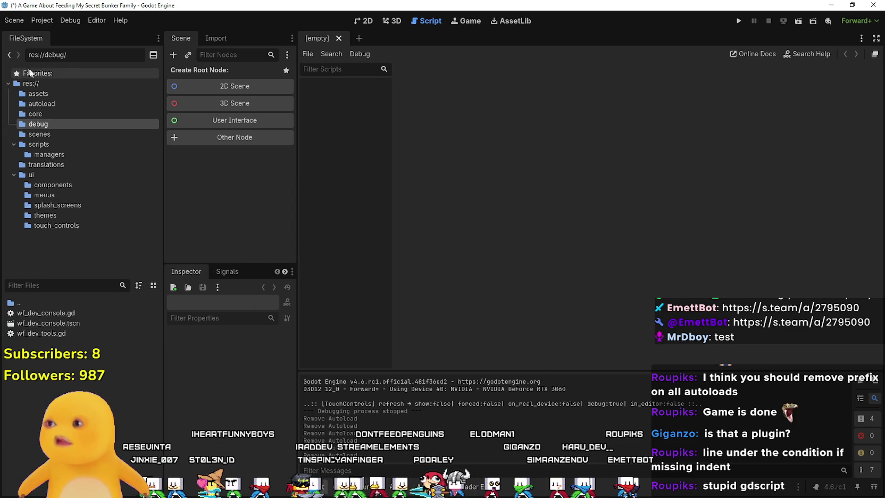
click(48, 313)
shift+click(56, 333)
right_click(56, 333)
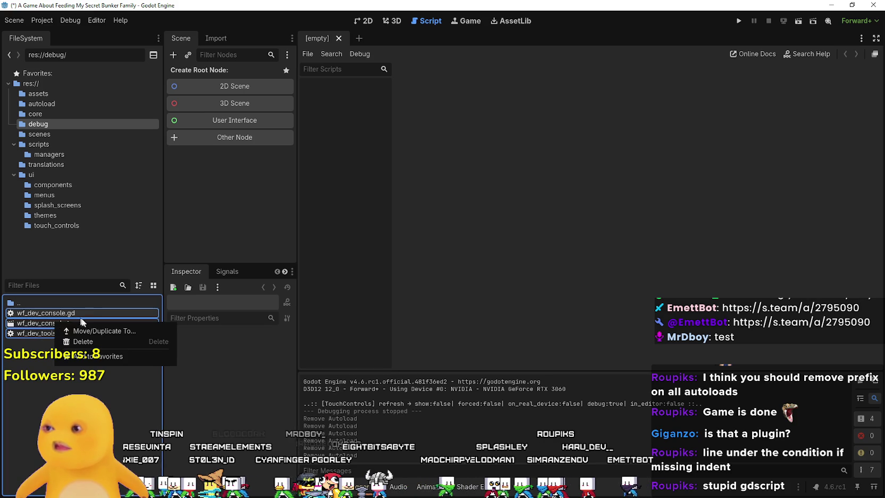
click(80, 341)
click(380, 330)
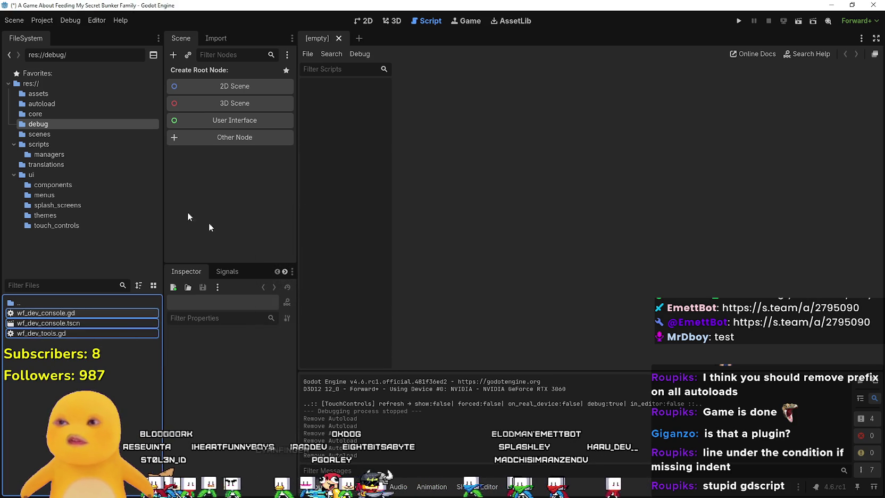
Delete end_screen.tscn and level_1.tscn from the scenes folder.
click(43, 135)
click(69, 311)
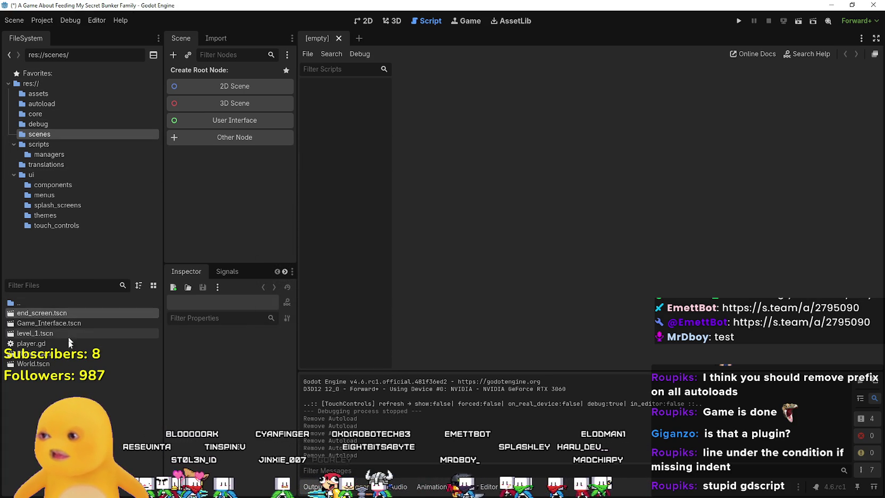
shift+click(33, 334)
ctrl+click(40, 323)
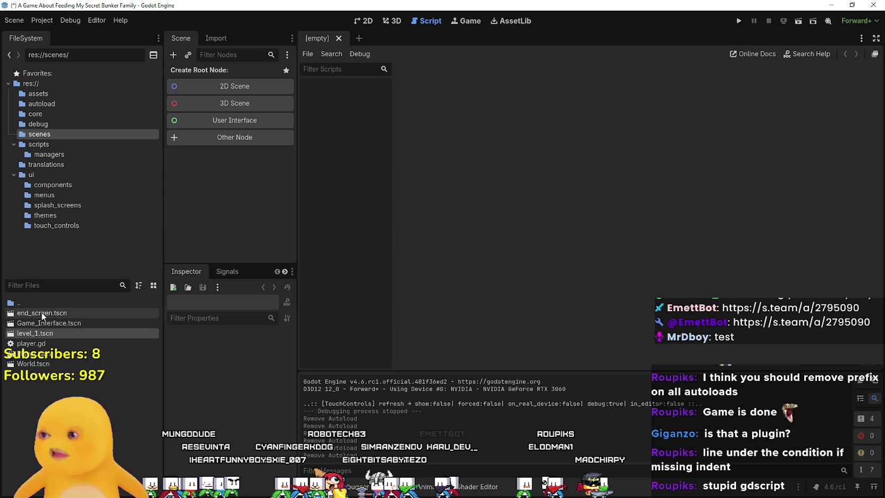
right_click(42, 333)
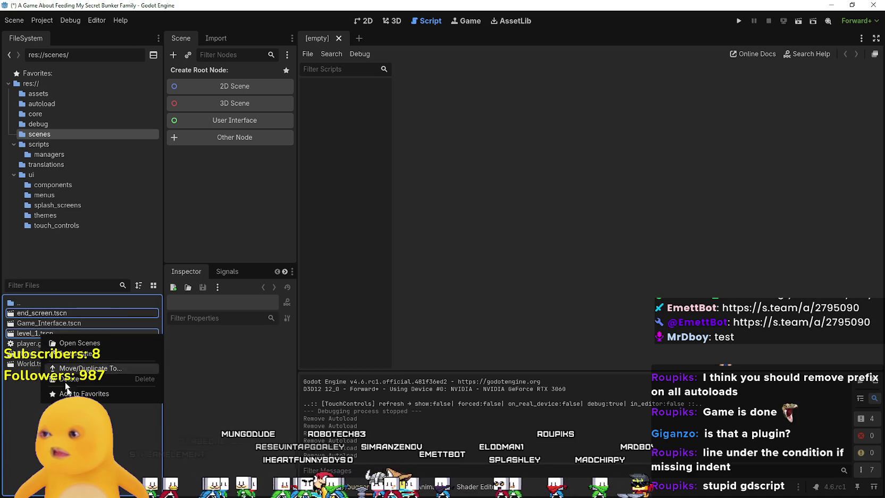
click(97, 379)
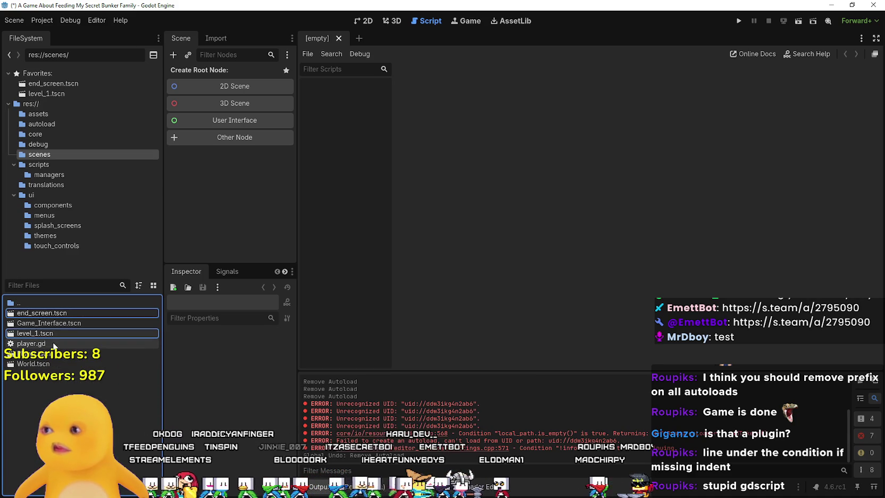
right_click(44, 338)
click(80, 397)
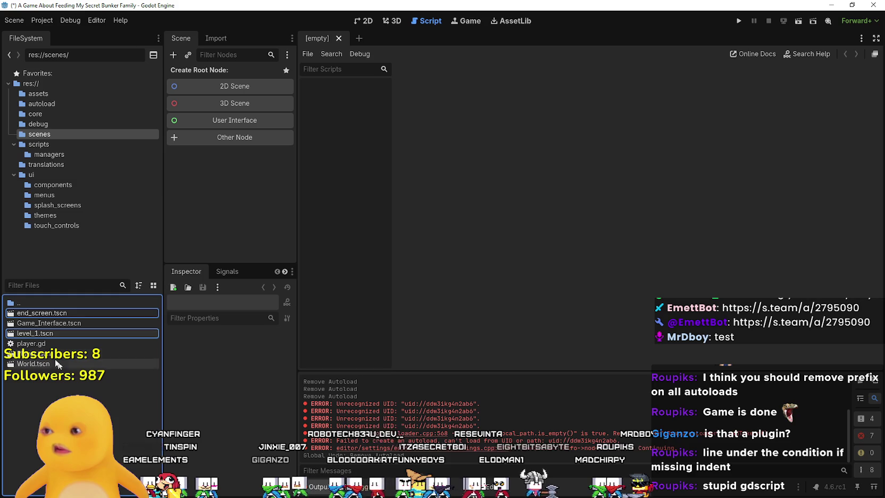
right_click(43, 335)
click(75, 383)
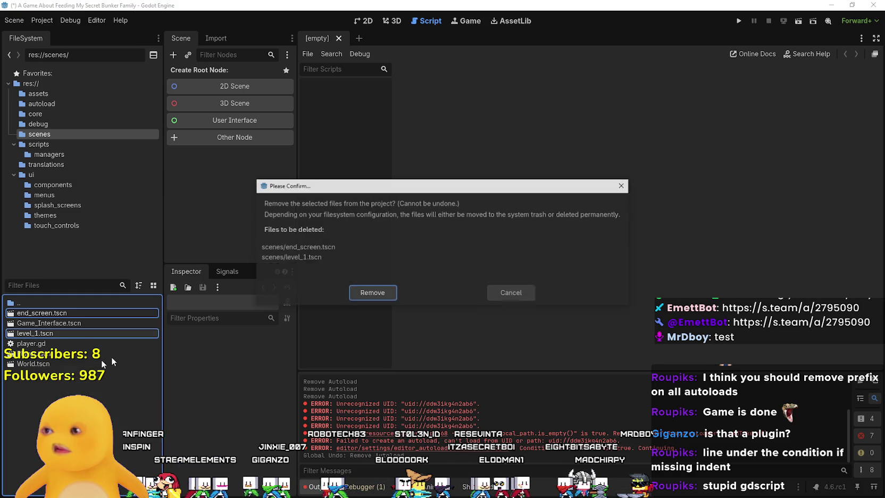
click(373, 293)
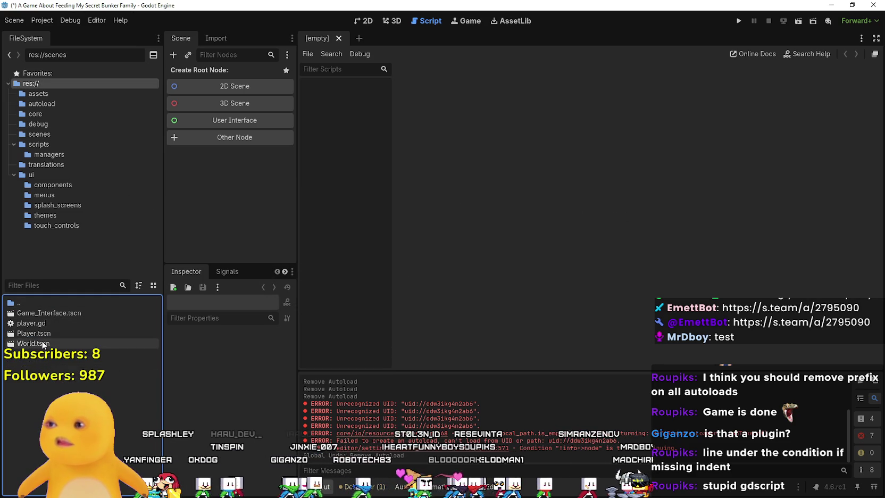
Delete the translation files de.tres through pt_BR.tres from the translations folder.
click(39, 145)
click(48, 154)
click(51, 166)
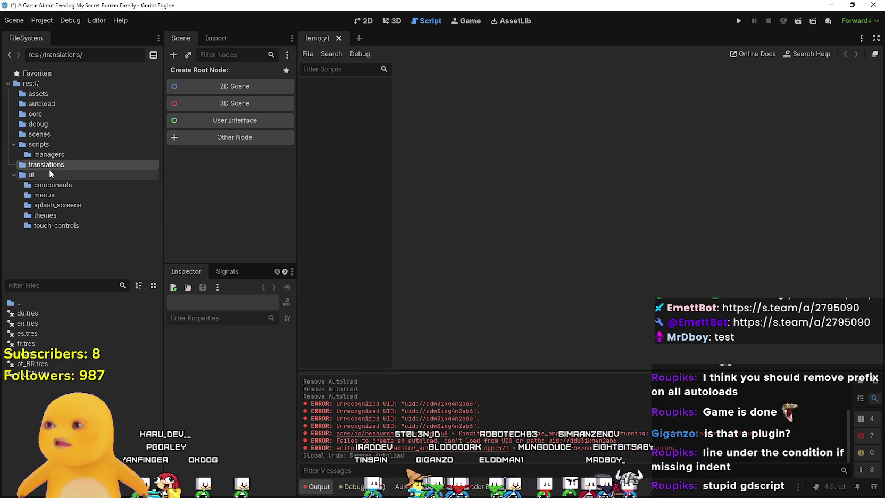
right_click(40, 172)
key(Escape)
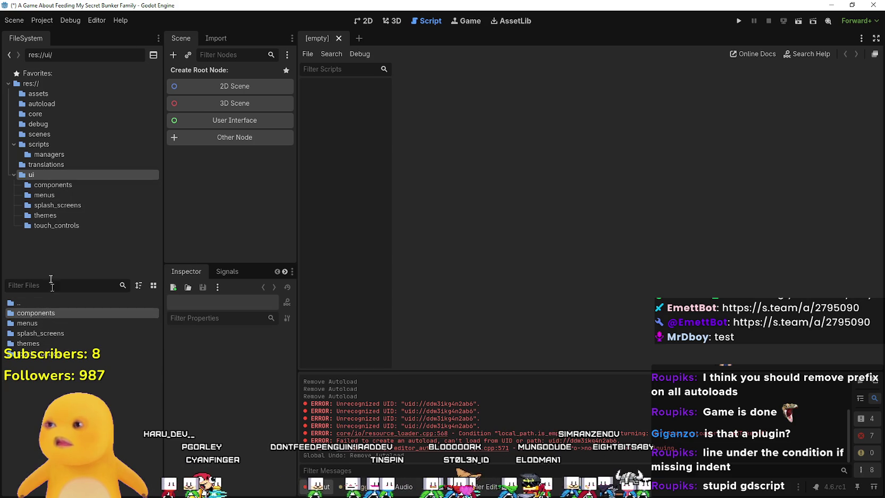
click(47, 165)
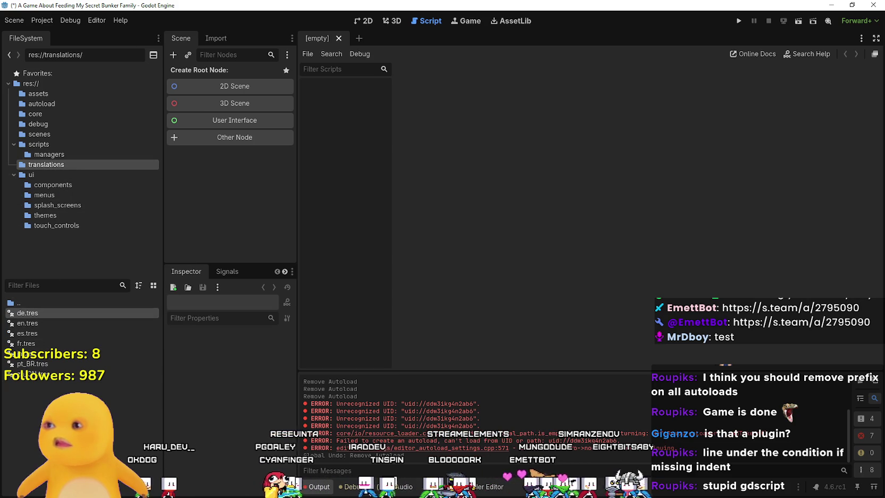
shift+click(39, 363)
right_click(39, 362)
click(80, 377)
click(370, 293)
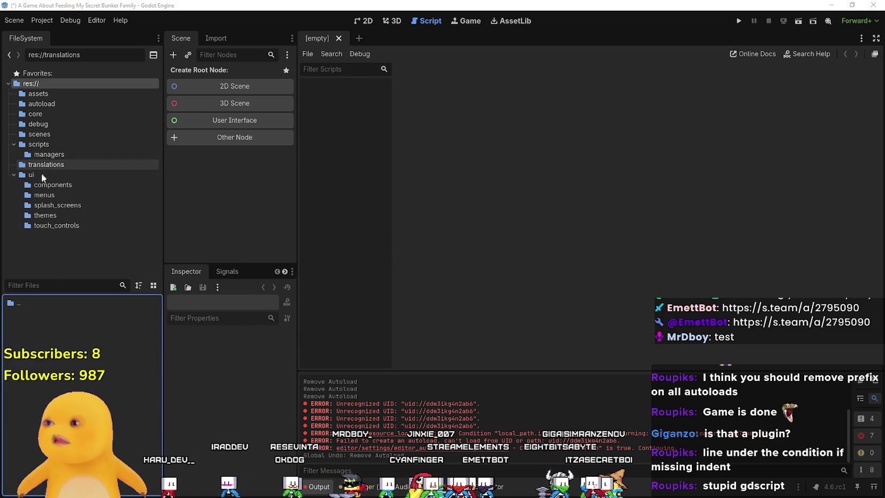
Move game_manager.gd from scripts/managers into the autoload folder.
click(50, 154)
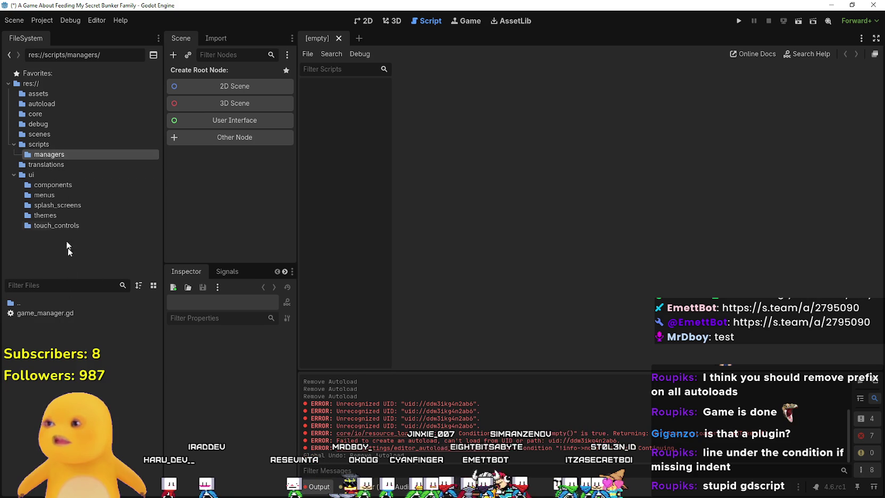
click(39, 145)
click(47, 164)
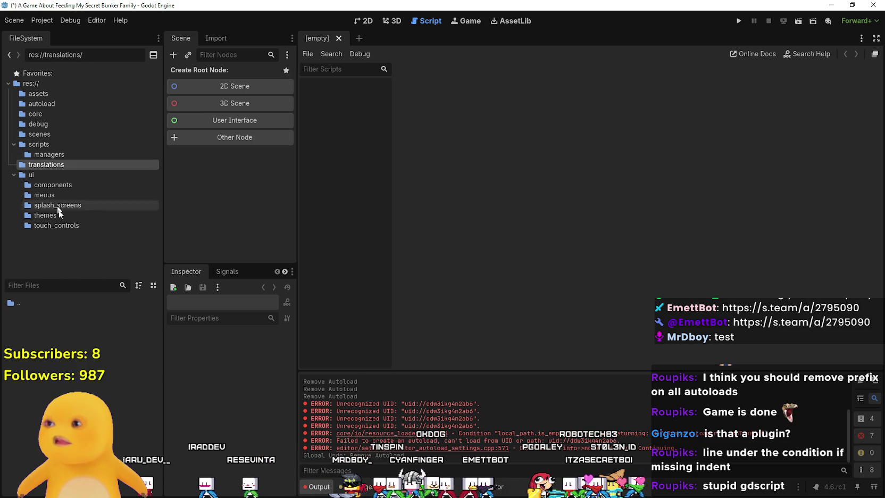
click(48, 155)
drag(57, 319, 101, 324)
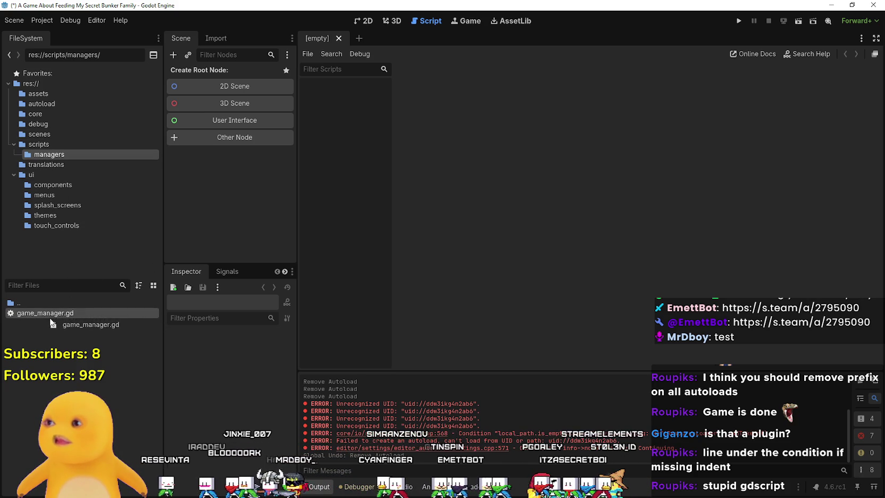
drag(67, 108, 68, 103)
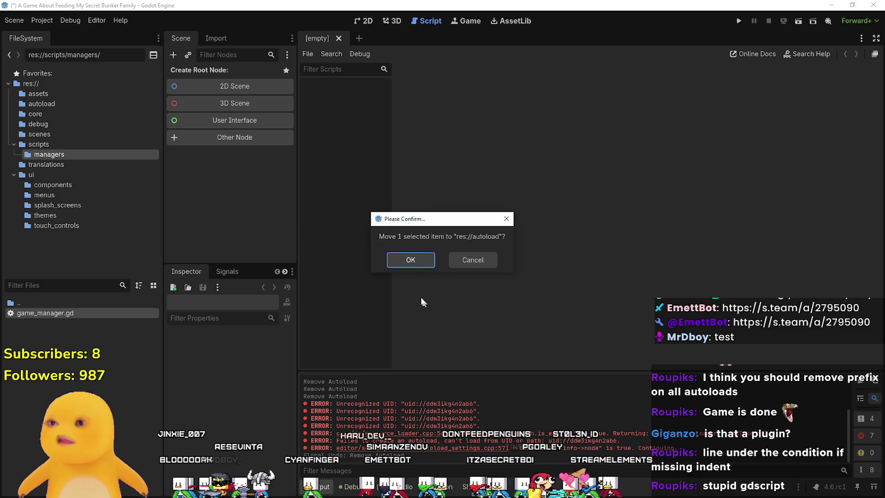
click(412, 260)
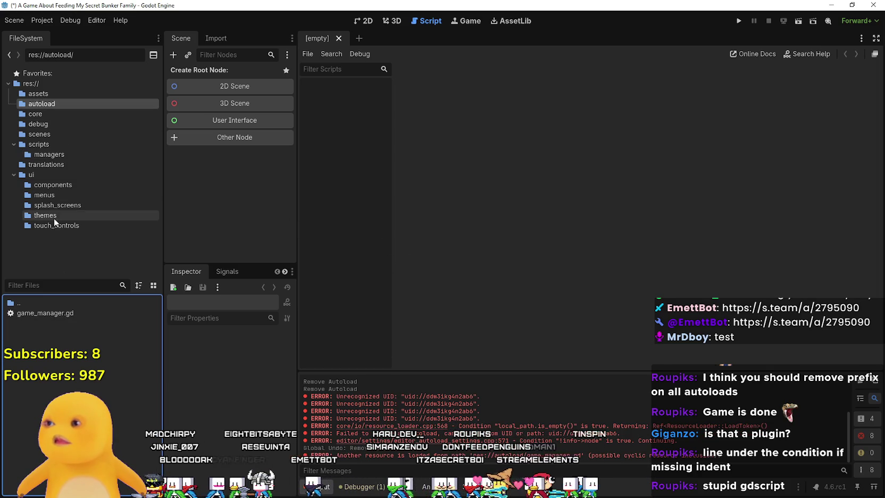
click(50, 154)
right_click(50, 155)
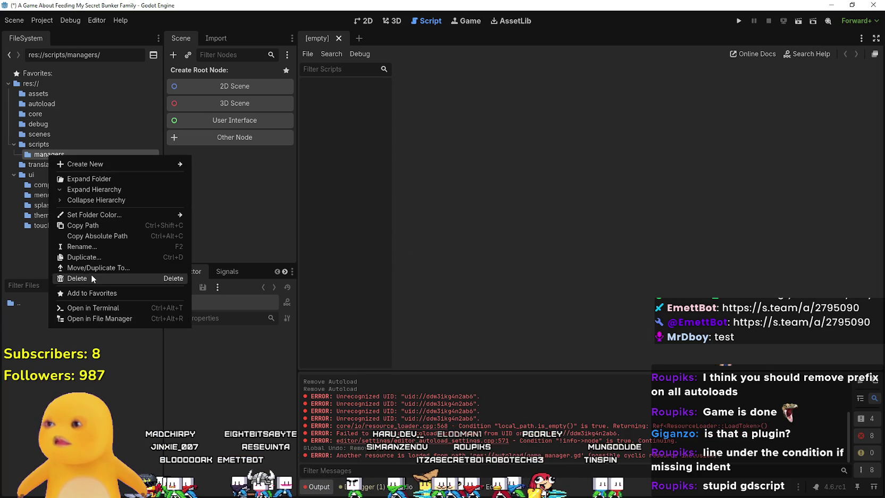
Delete the now-empty scripts/managers folder, then look through the ui subfolders.
click(91, 278)
click(352, 292)
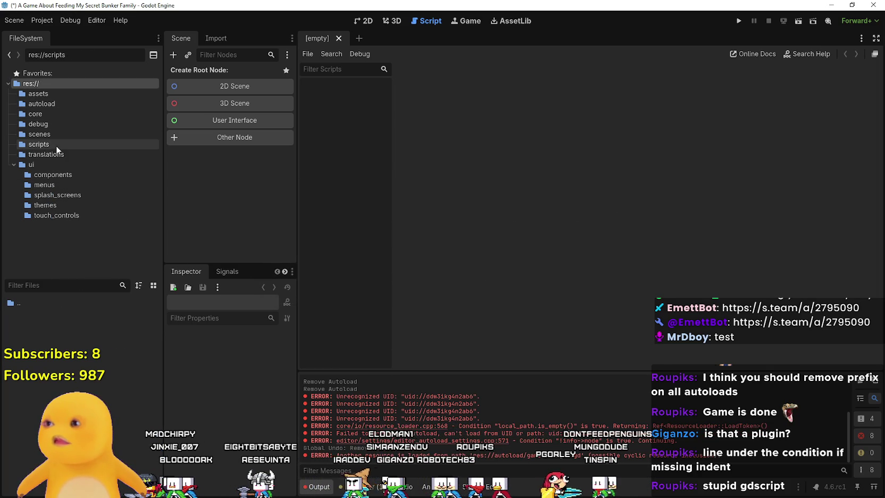
click(62, 175)
click(46, 166)
click(61, 183)
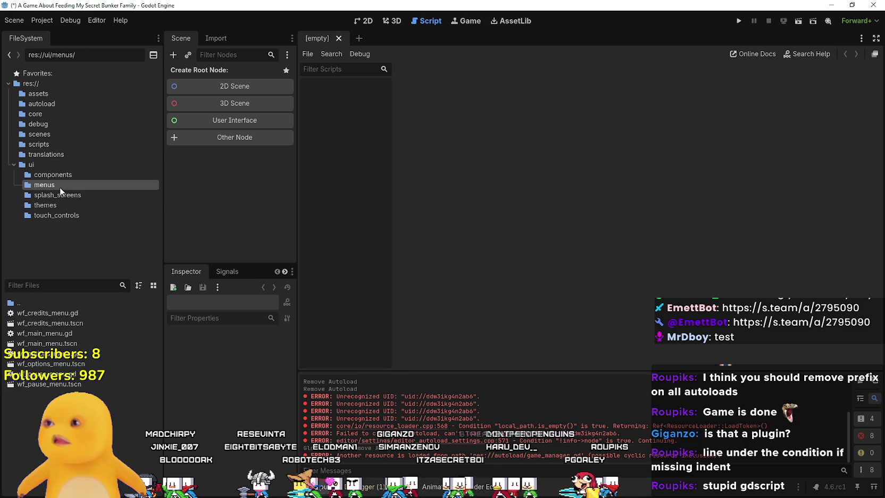
click(58, 195)
click(60, 206)
click(58, 215)
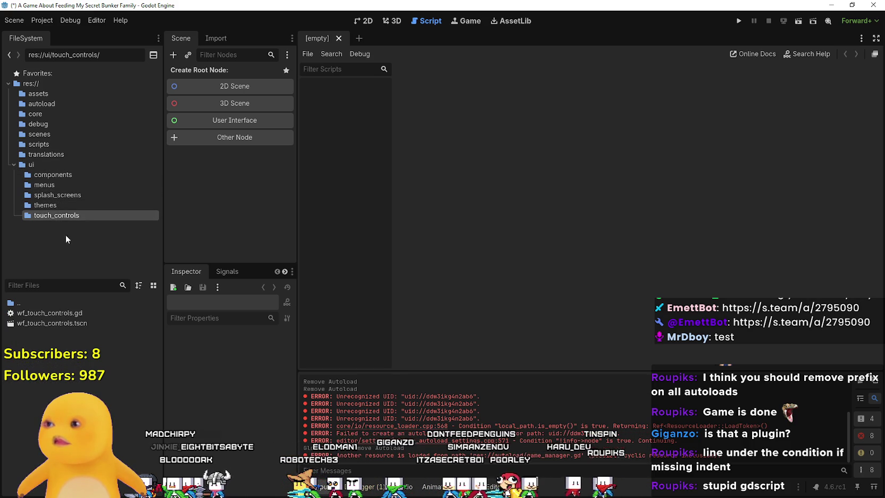
Delete the ui folder with its components, menus, splash_screens, themes and touch_controls subfolders.
click(35, 168)
right_click(35, 168)
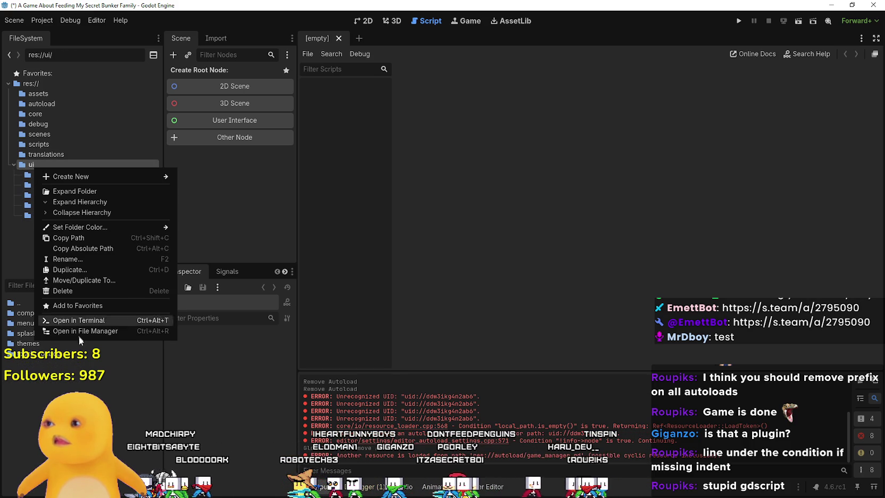
click(70, 293)
click(369, 292)
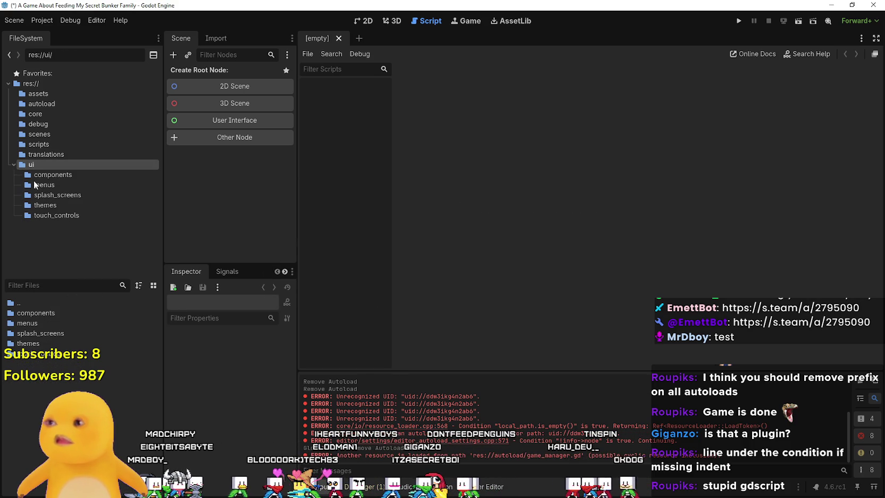
click(53, 154)
click(54, 142)
click(54, 134)
click(57, 114)
click(58, 103)
click(61, 93)
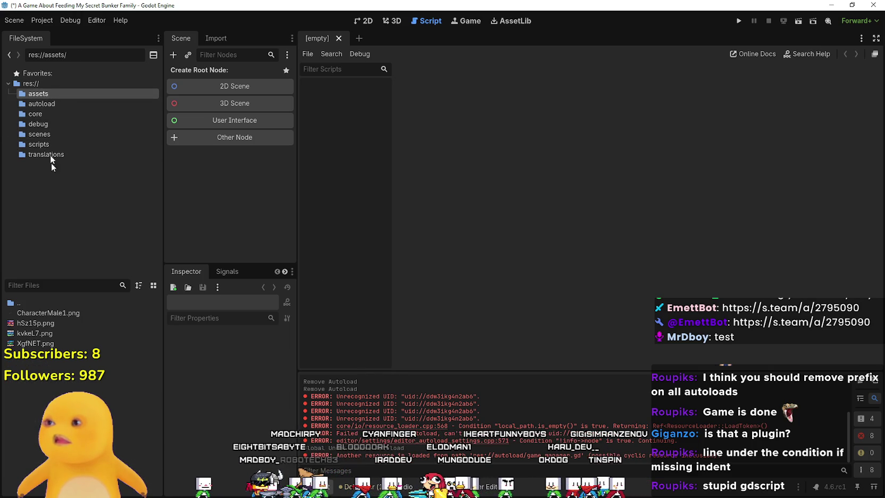
click(42, 20)
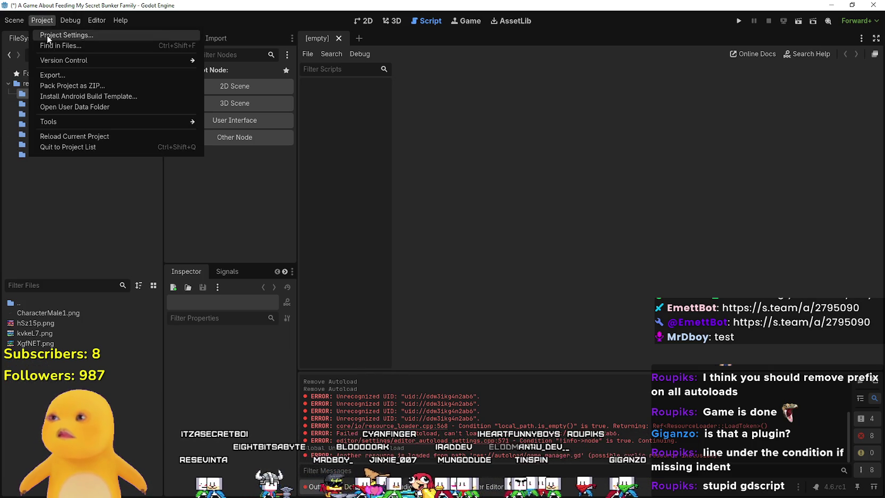
Replace the SettingsManager autoload with res://autoload/game_manager.gd registered as GameManager, then show res:// in FileSystem.
click(47, 35)
click(325, 159)
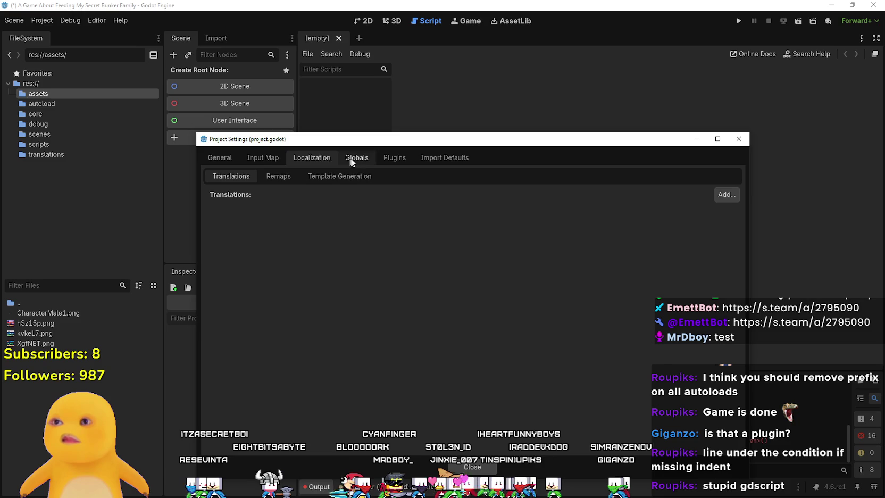
click(356, 157)
click(737, 225)
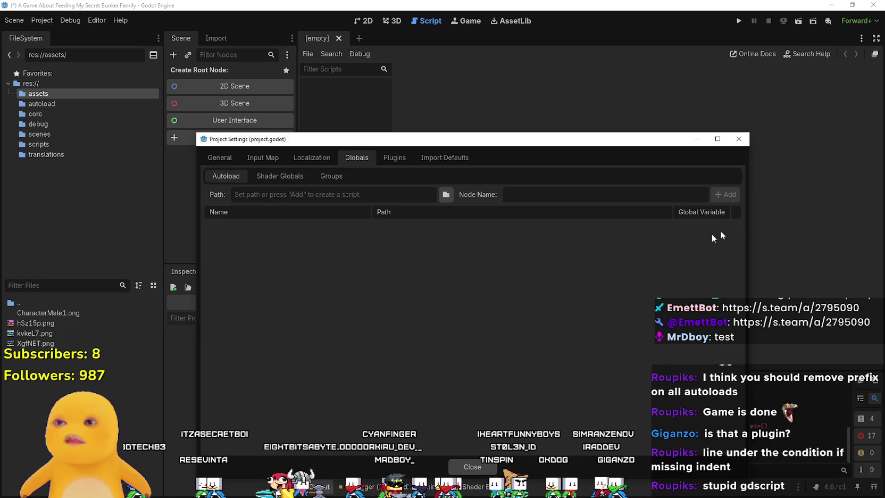
click(446, 194)
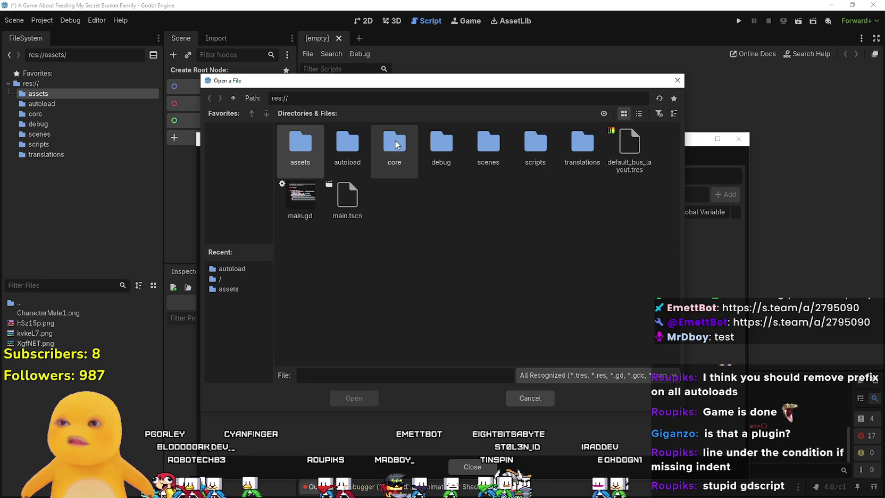
double_click(344, 143)
key(Return)
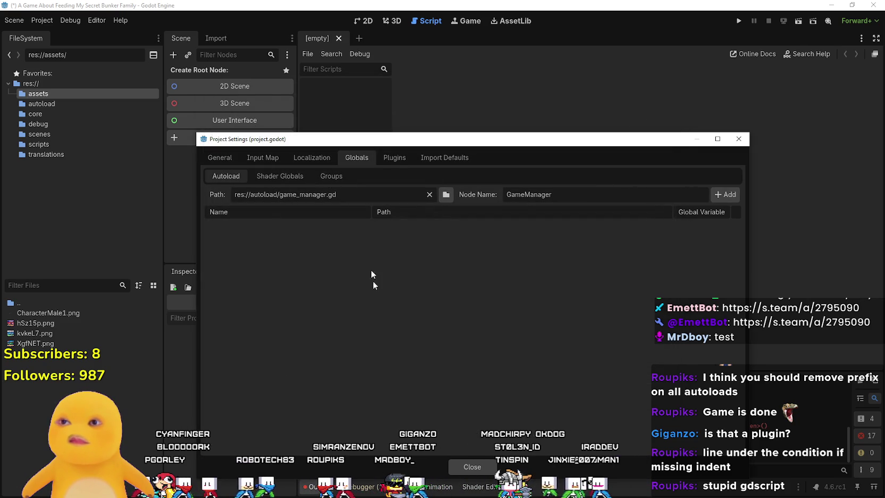
click(720, 195)
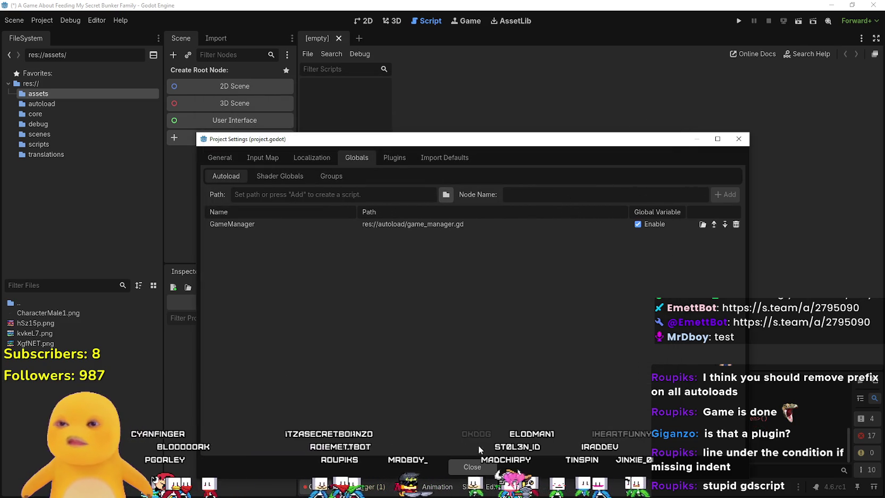
click(478, 466)
click(50, 83)
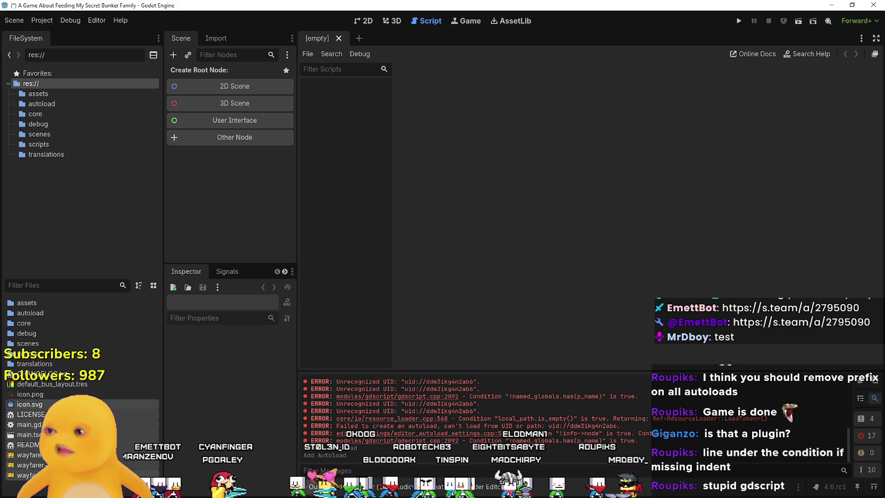
Delete the selected loose files from the project root.
right_click(48, 379)
click(74, 396)
click(370, 292)
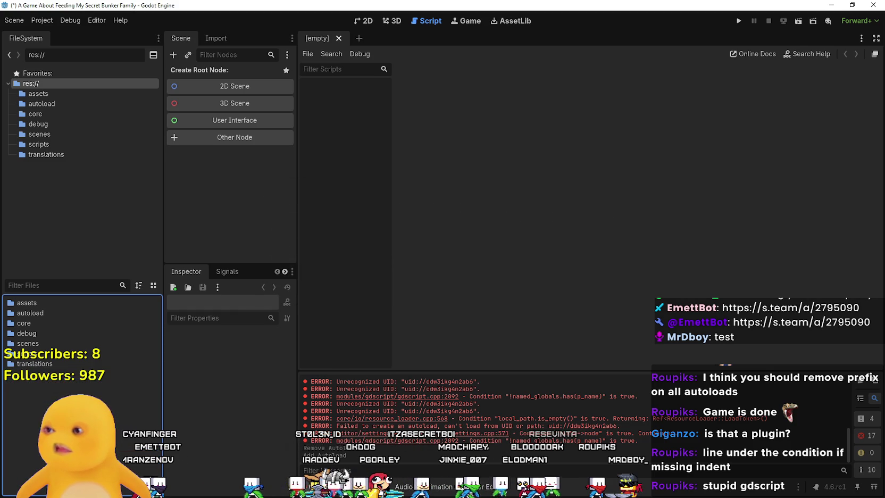
Reload the current project without saving modified resources.
click(42, 20)
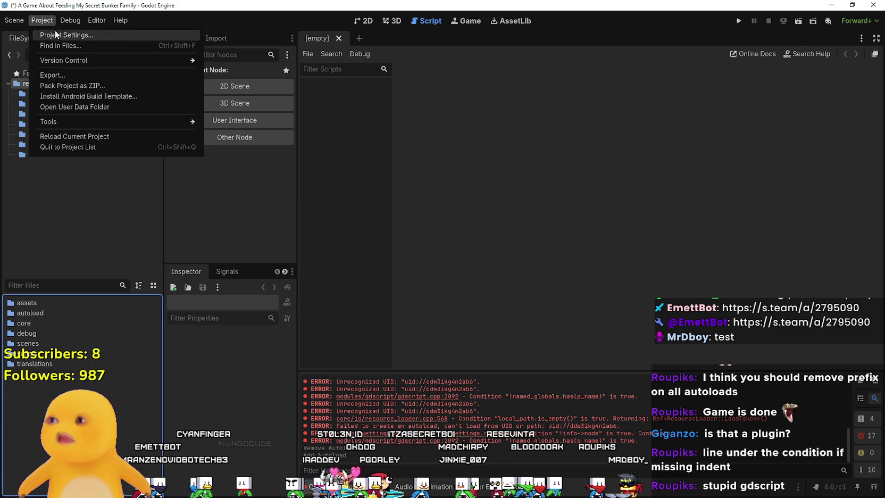
click(71, 137)
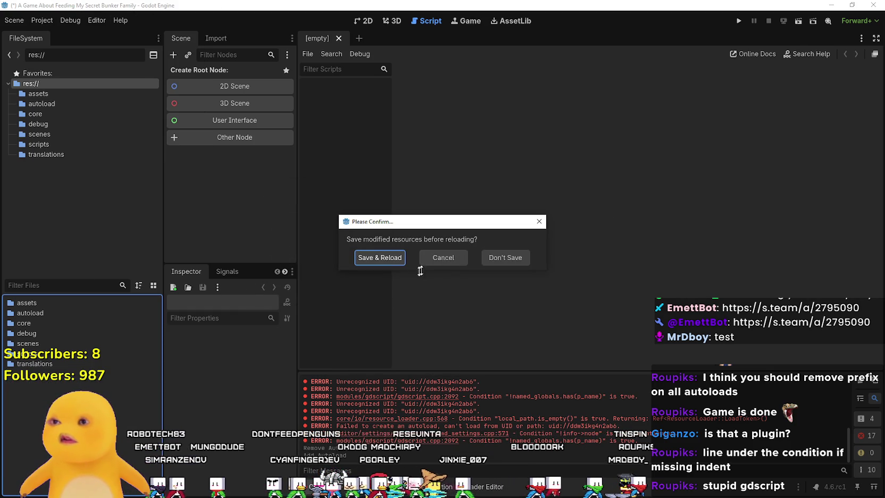
click(497, 258)
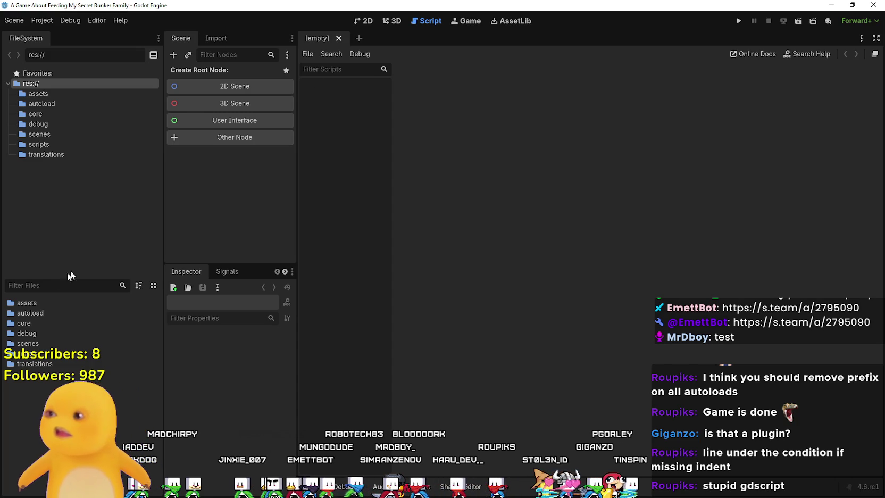
click(48, 20)
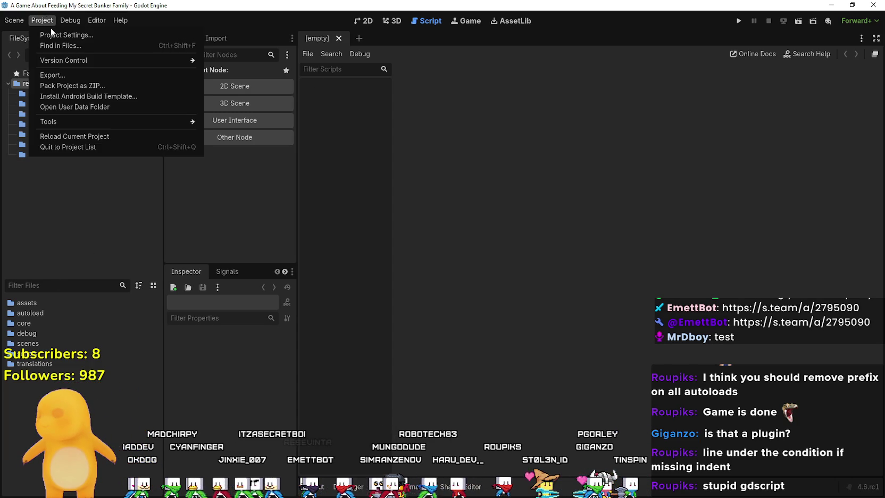
Set the Application > Run main scene to res://scenes/World.tscn.
click(51, 31)
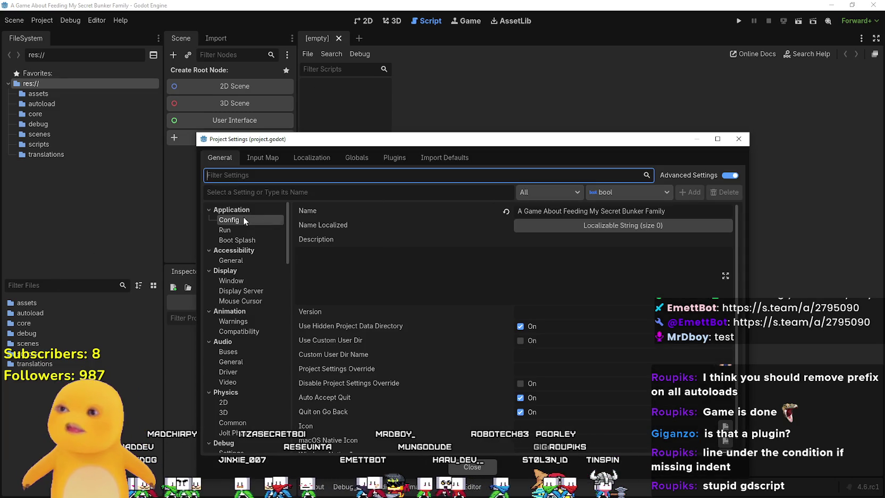
click(237, 229)
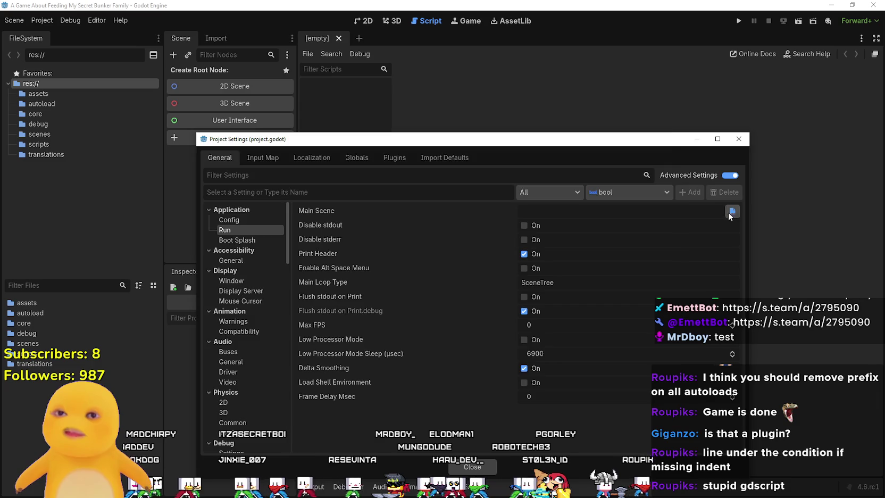
click(732, 211)
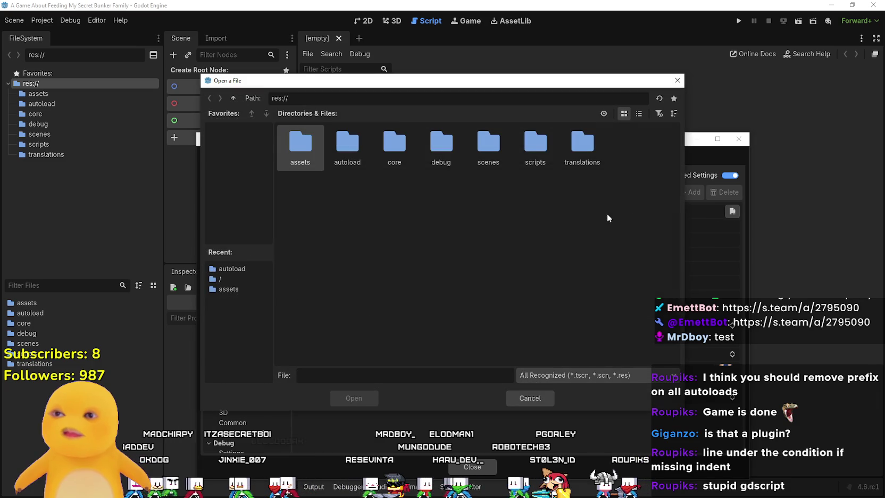
double_click(488, 143)
double_click(394, 143)
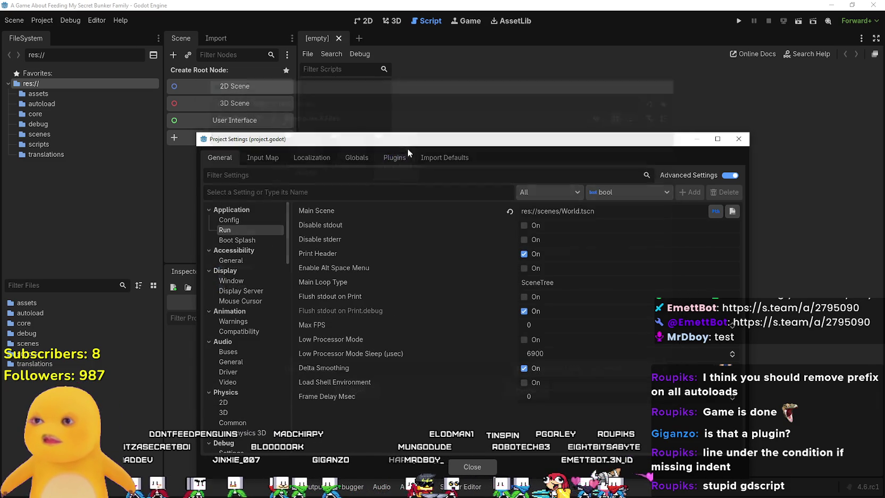
click(473, 467)
Run the game, resize and reposition its window, then stop it with F8.
click(738, 21)
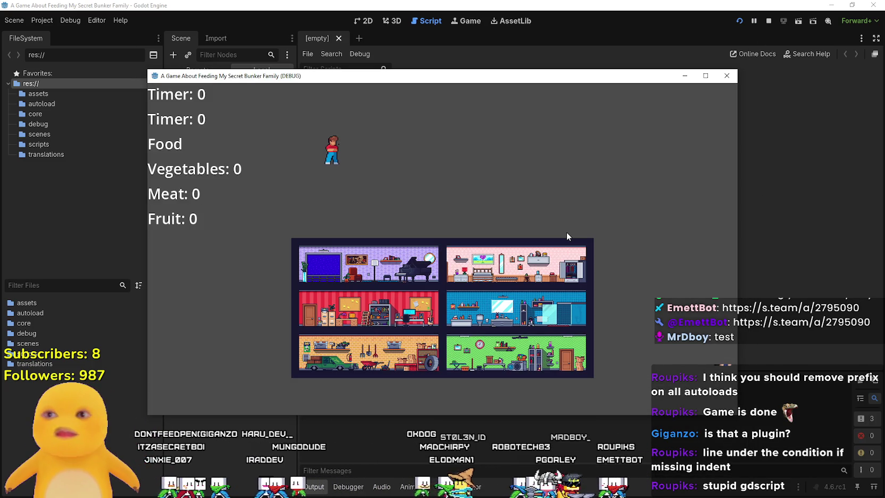
double_click(686, 79)
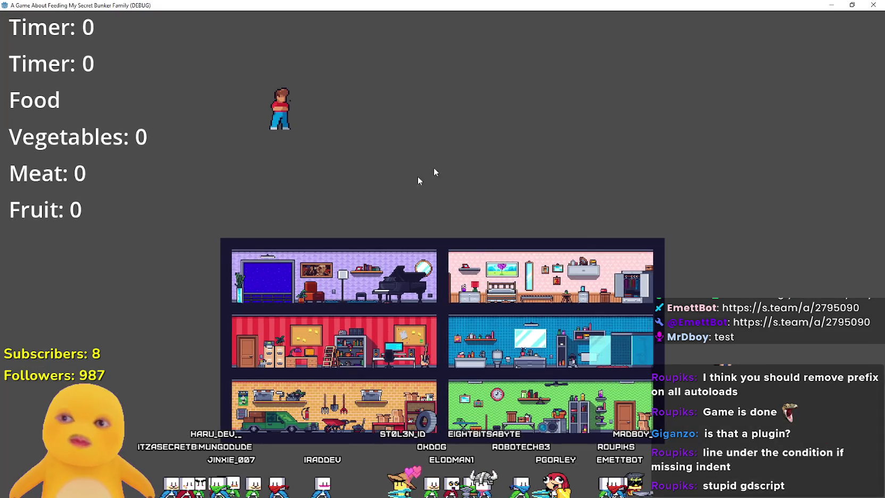
drag(501, 7, 532, 125)
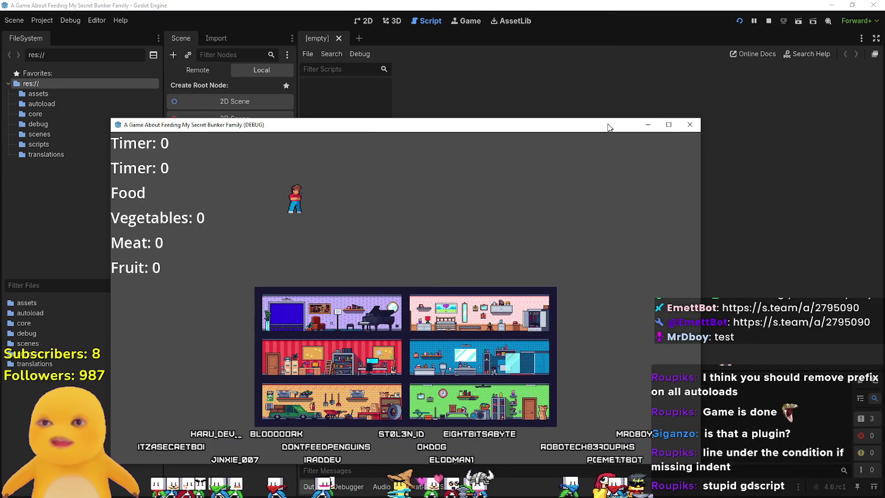
drag(627, 124, 664, 54)
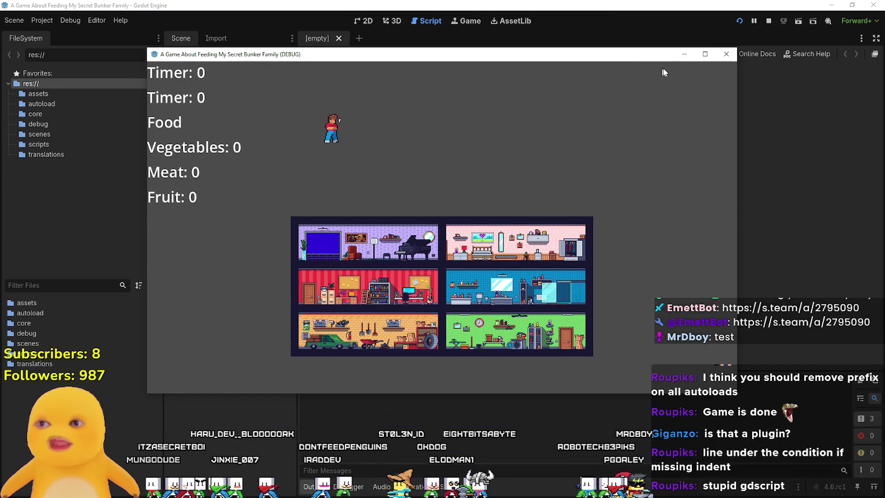
click(716, 56)
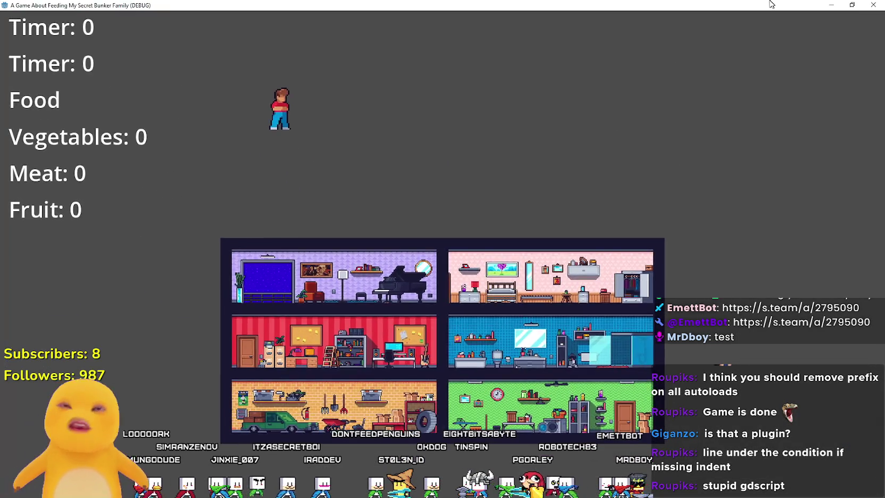
key(F8)
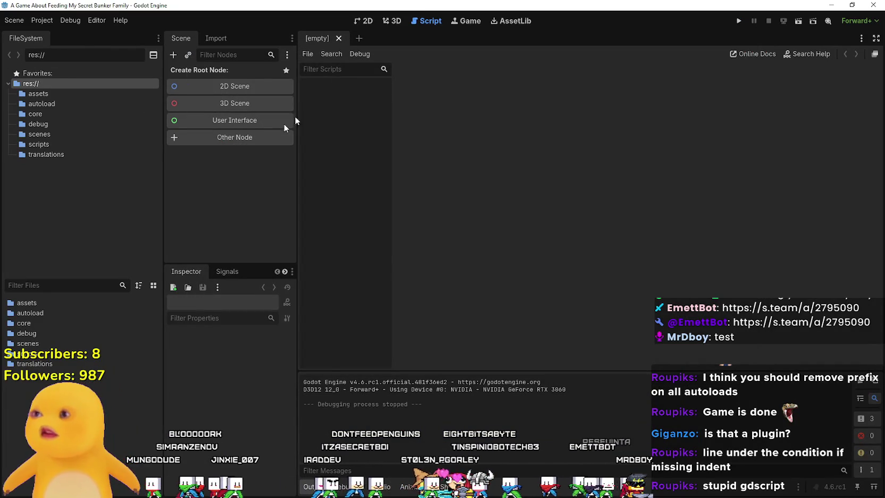
Open player.gd, Player.tscn and World.tscn in the 2D view, with the Player tab after World.
double_click(39, 342)
double_click(49, 323)
double_click(43, 334)
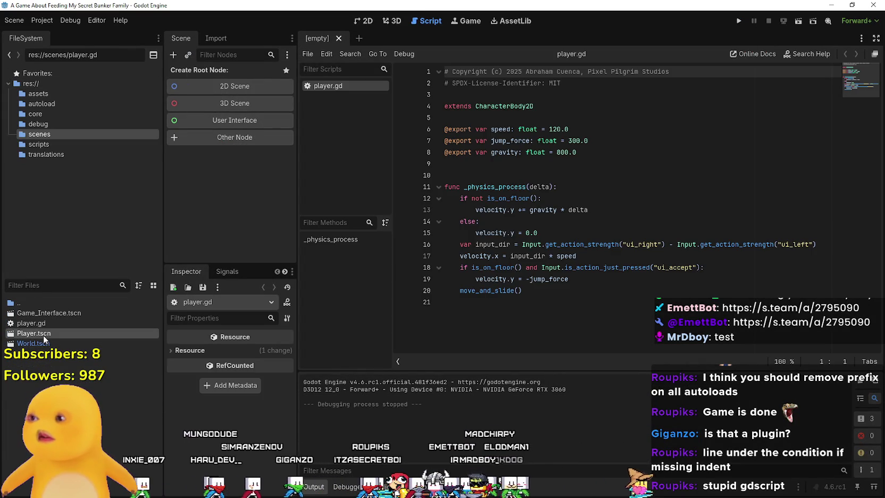
double_click(40, 343)
click(357, 25)
drag(334, 39, 373, 38)
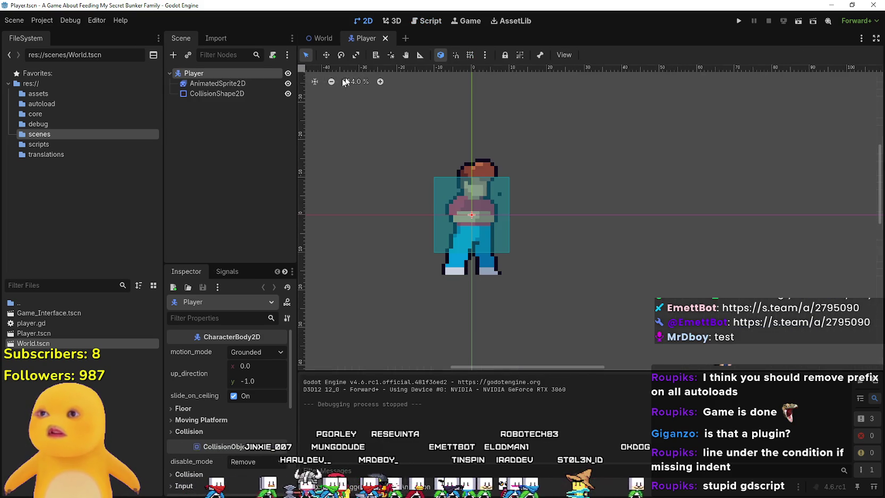
right_click(224, 73)
click(219, 147)
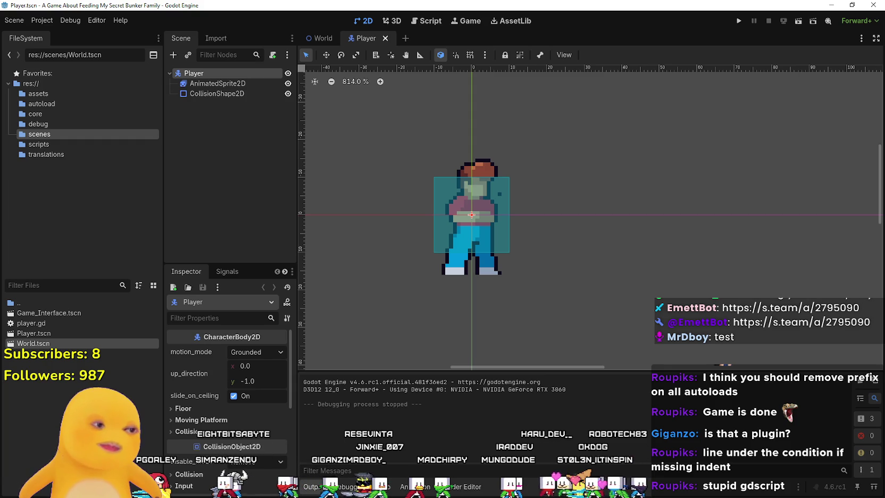
click(42, 21)
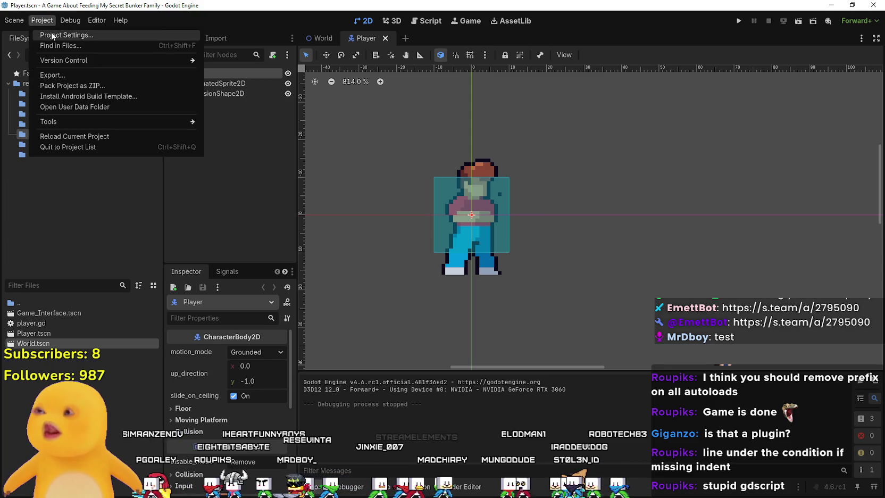
Search AssetLib for 'state' and view the Signal State Machine 1.0 details.
click(51, 35)
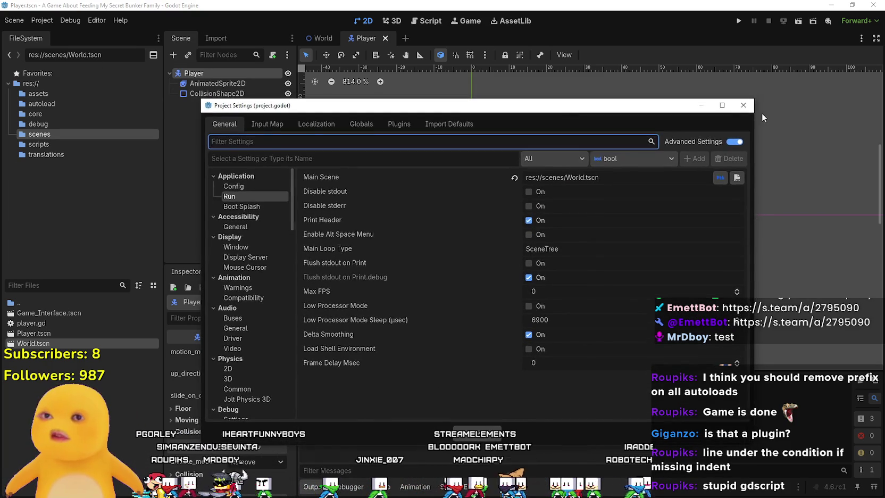
click(743, 105)
click(510, 20)
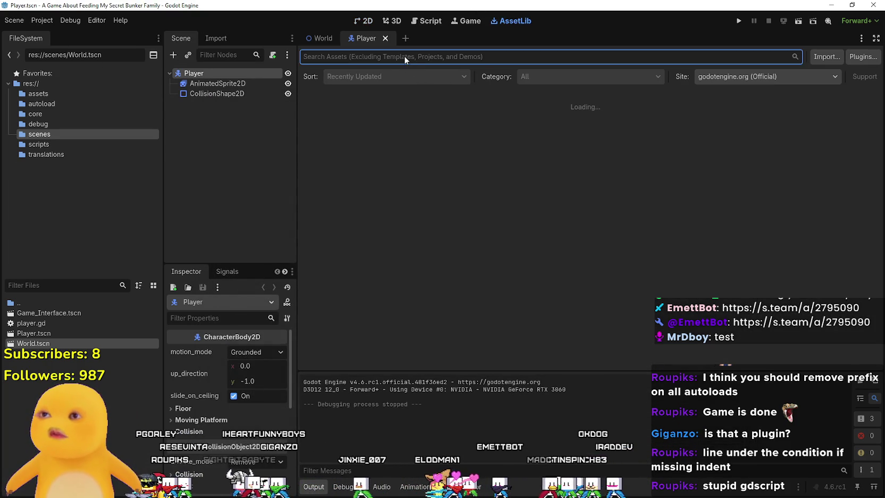
click(472, 57)
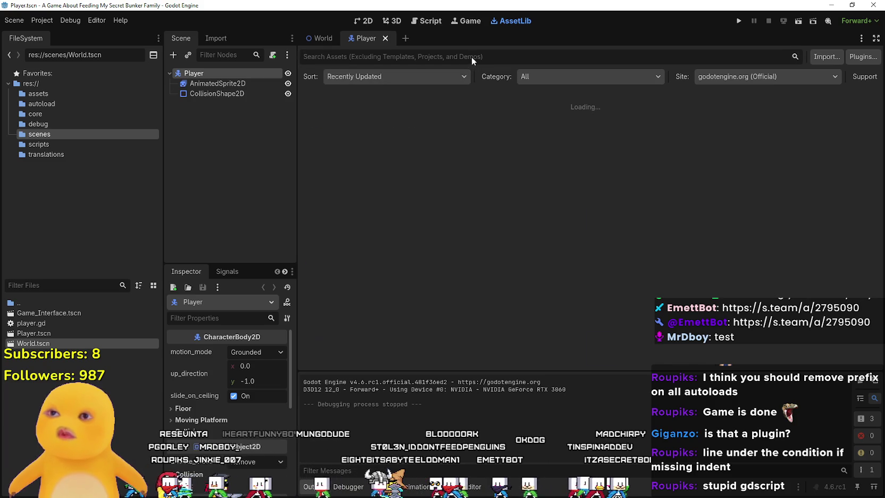
text(state)
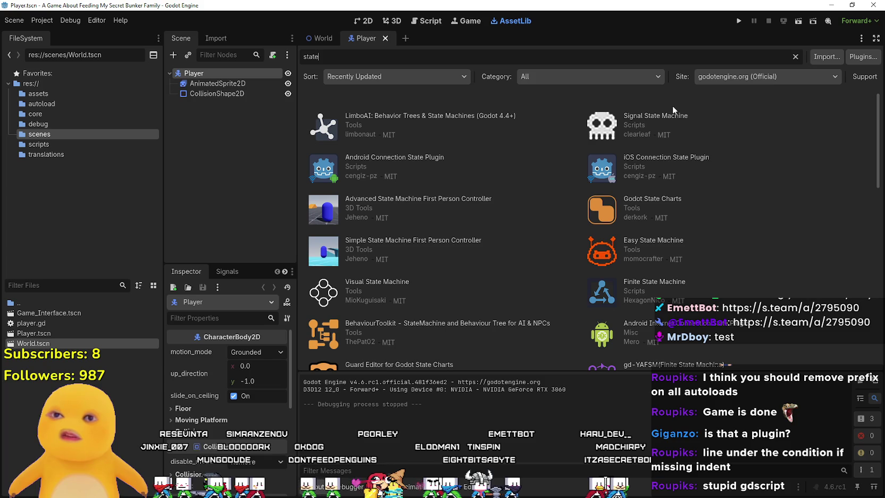
click(663, 120)
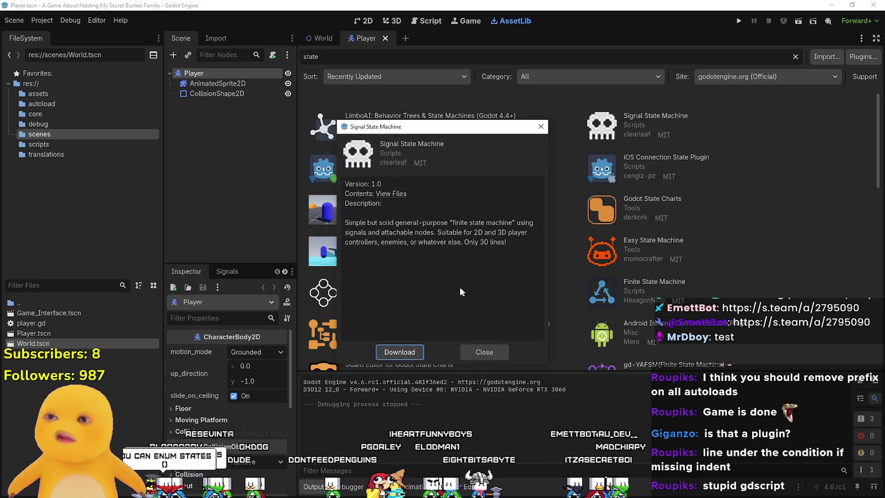
click(395, 196)
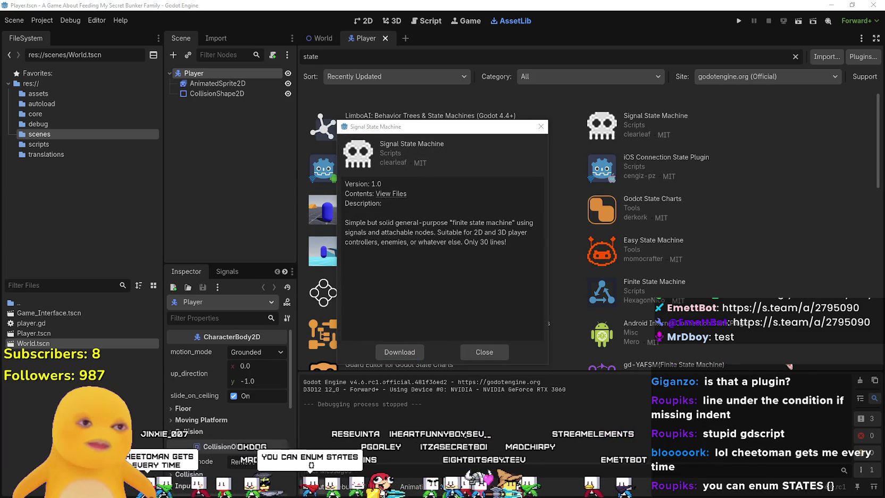
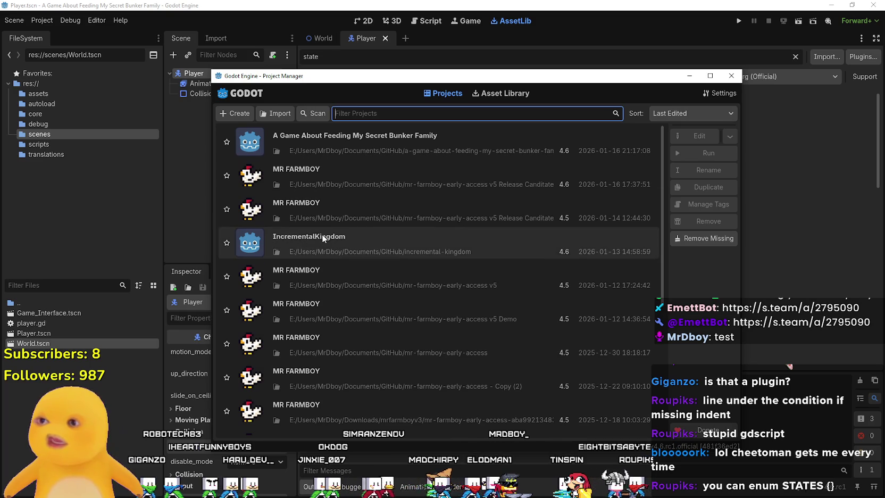
Open the IncrementalKingdom project from the Project Manager.
double_click(324, 241)
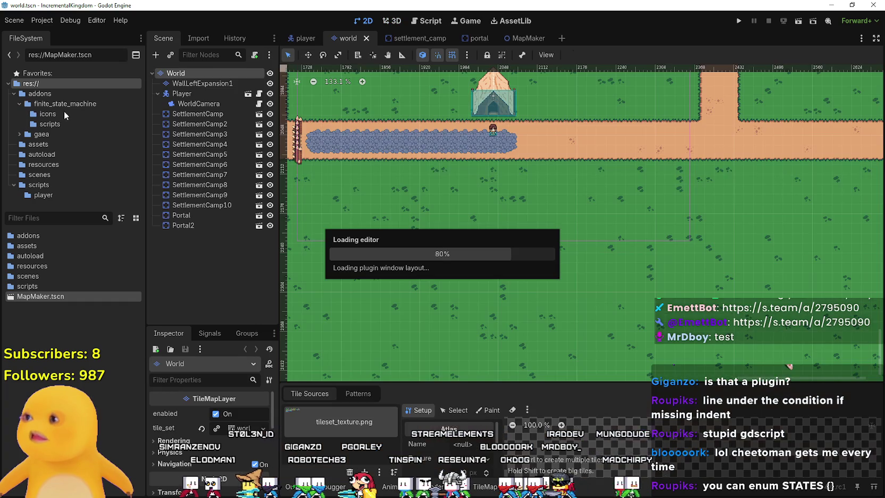
Read the finite_state_machine addon's plugin.gd and plugin.cfg, then return to the bunker project.
click(57, 105)
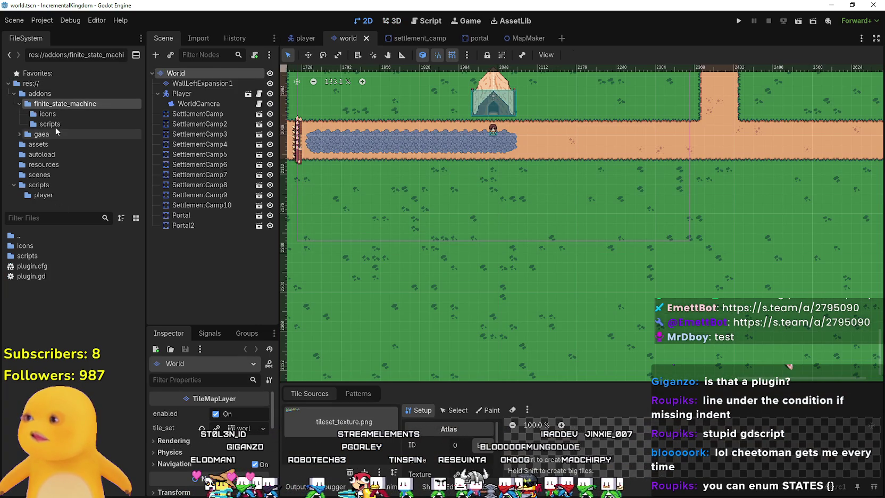
click(31, 277)
double_click(31, 277)
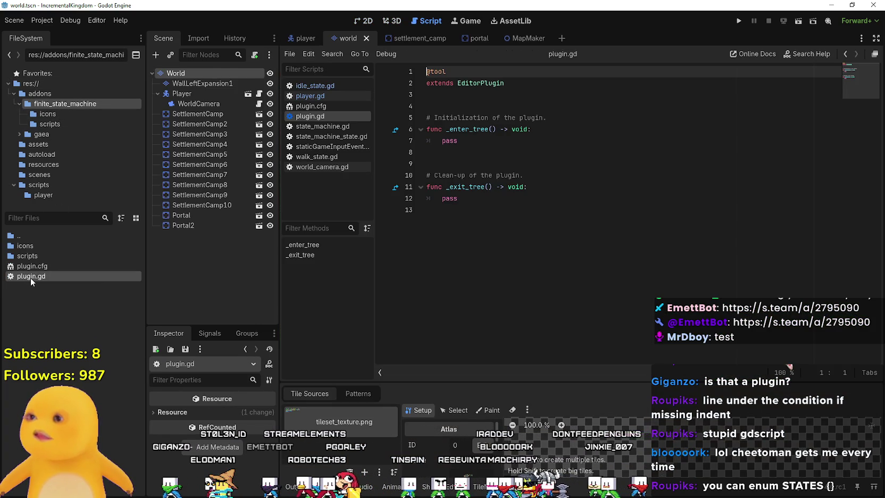
double_click(31, 267)
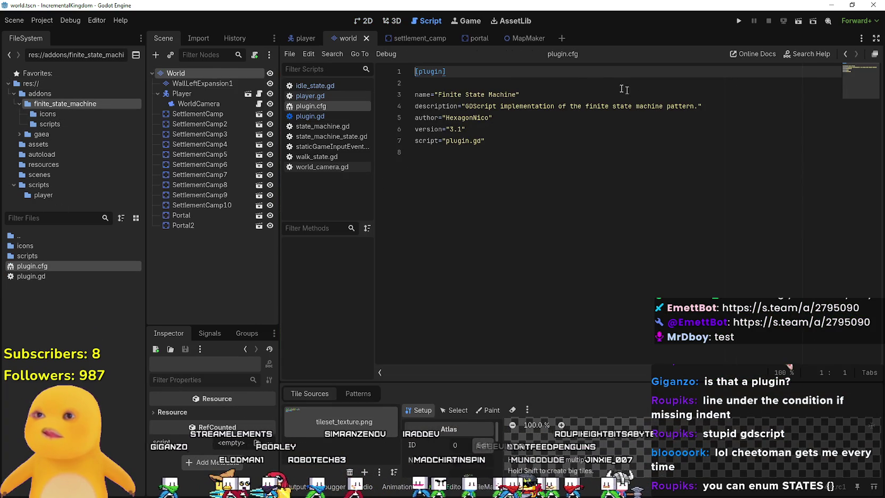
drag(438, 95, 517, 95)
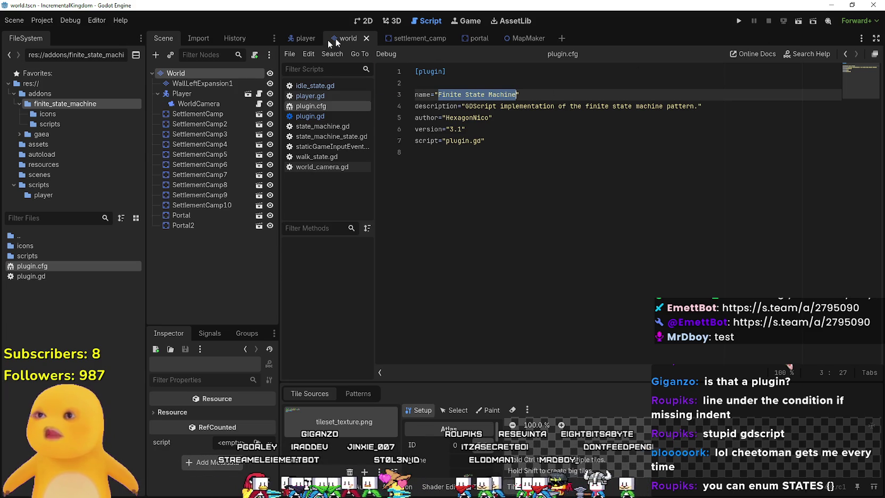
click(831, 5)
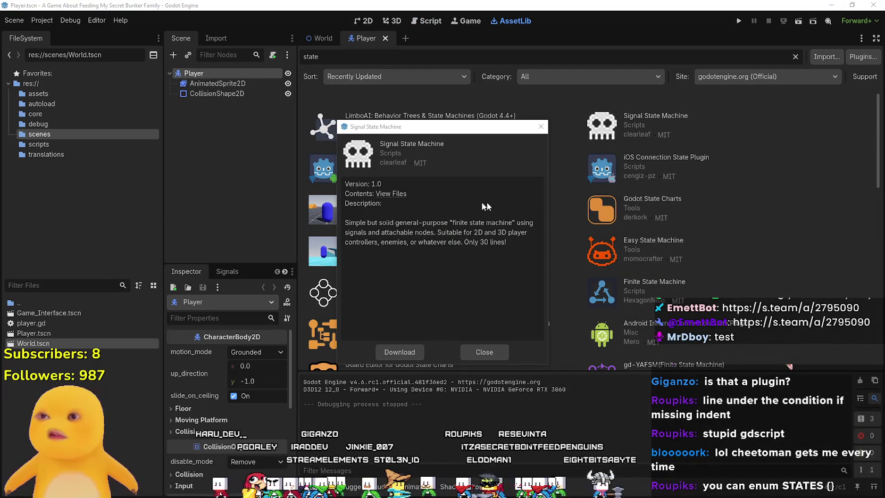
Search the Asset Library for 'Finite State Machine' and preview the first result's details.
click(540, 127)
key(ctrl+a)
text(Finite State Machine)
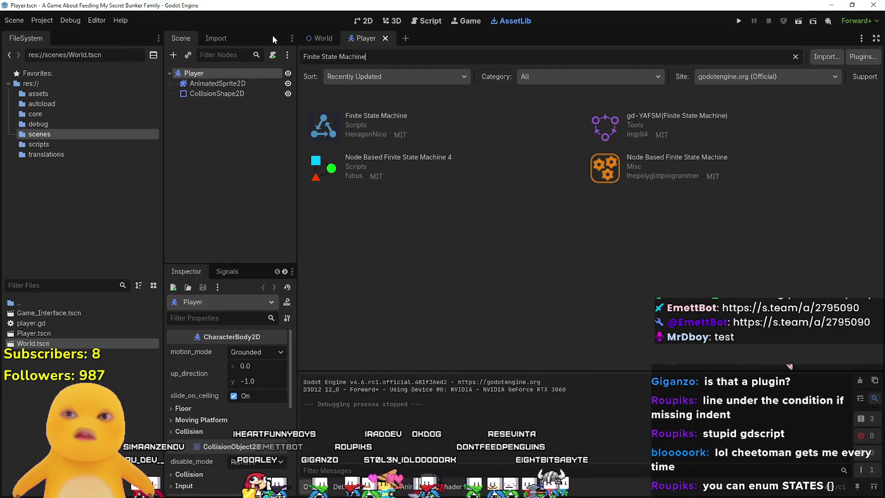
click(373, 117)
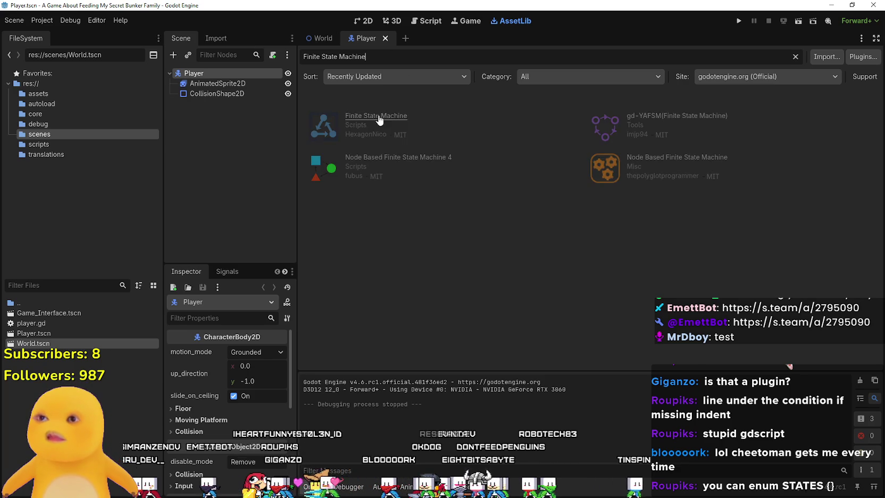
click(534, 363)
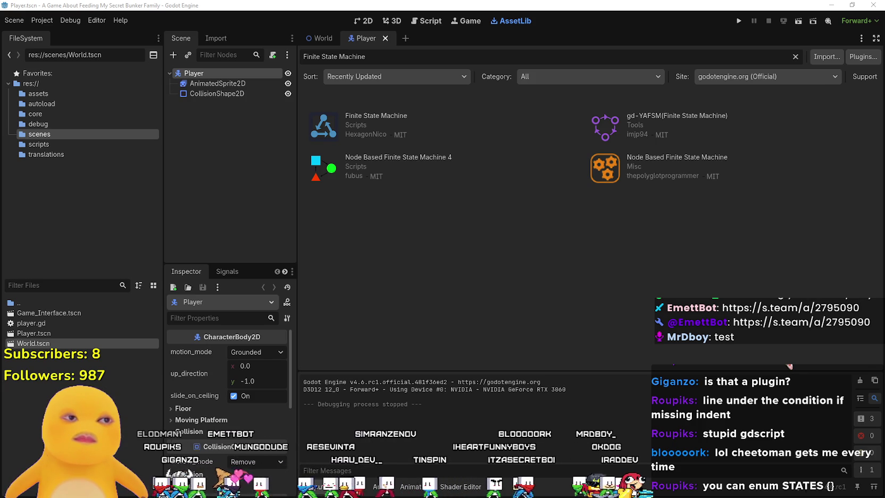
click(372, 122)
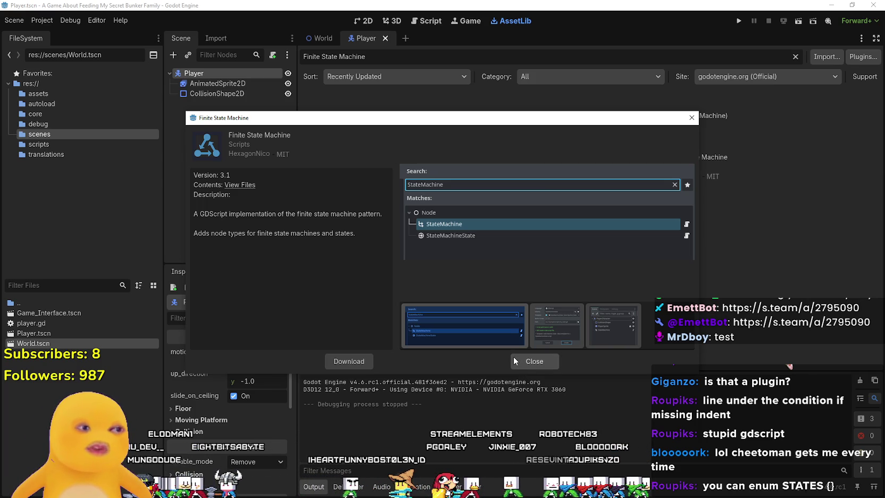
click(517, 358)
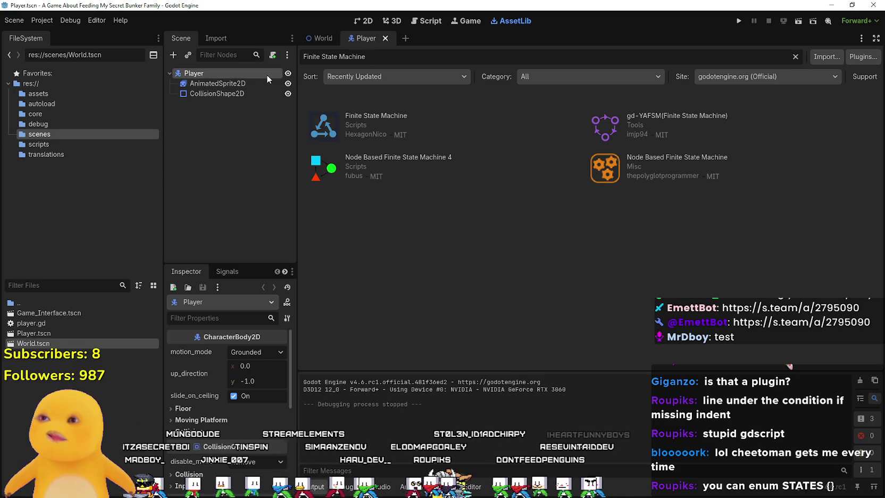
Attach the existing res://scenes/player.gd script to the Player node, then test-run and stop the game.
right_click(238, 78)
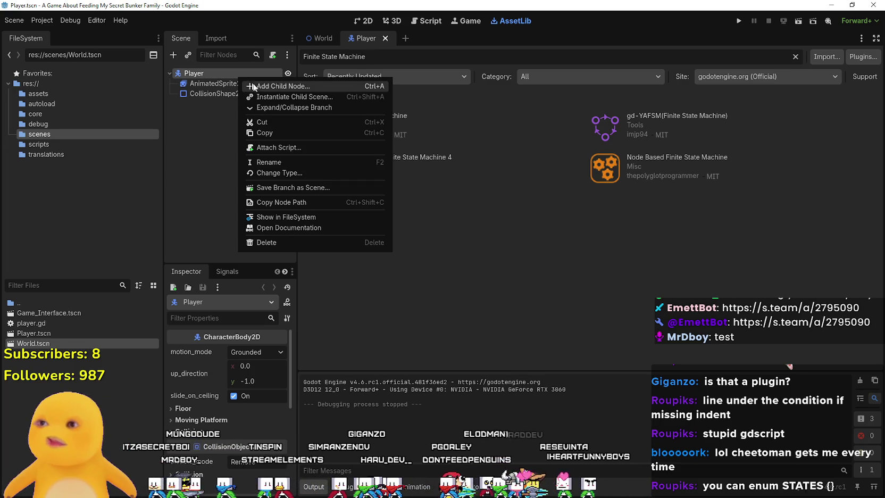
click(277, 147)
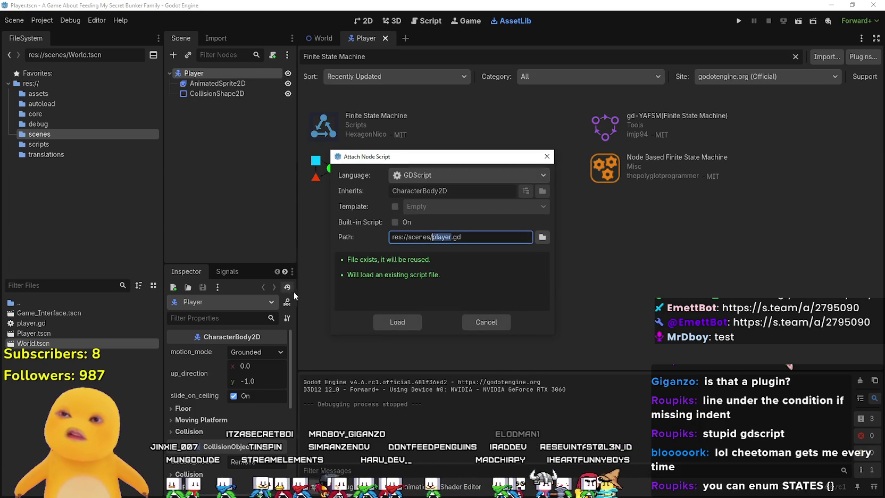
click(391, 322)
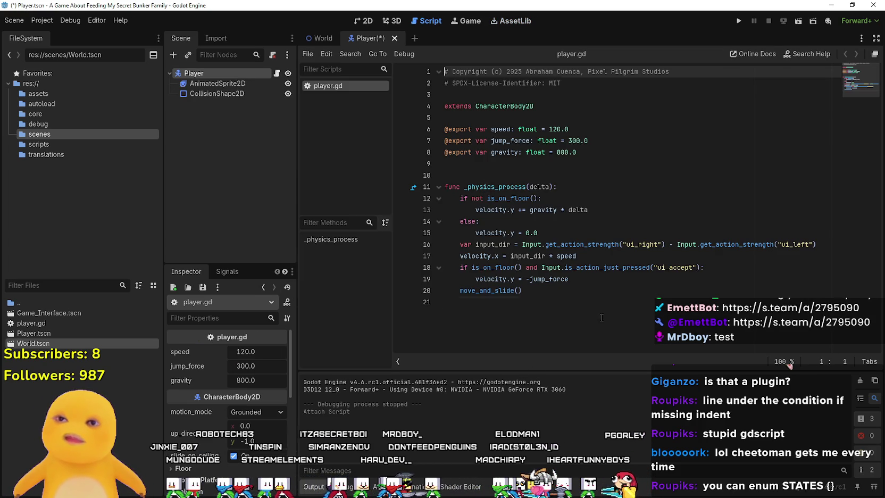
click(614, 304)
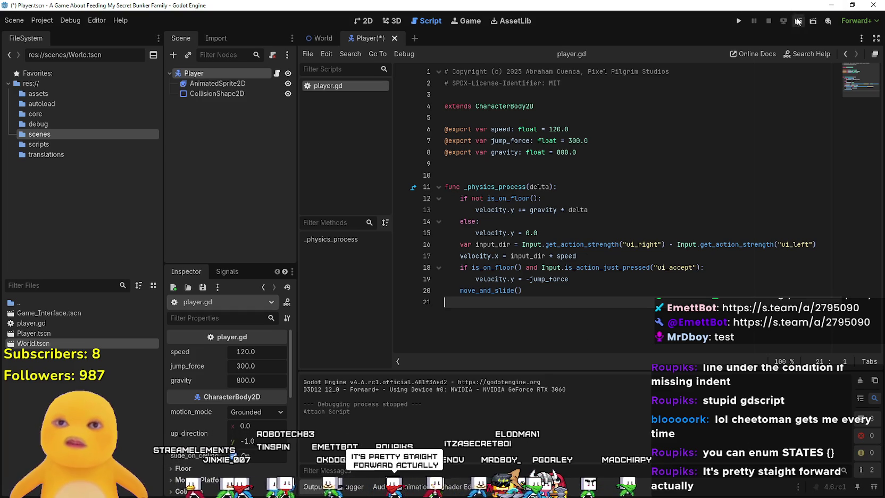
click(739, 21)
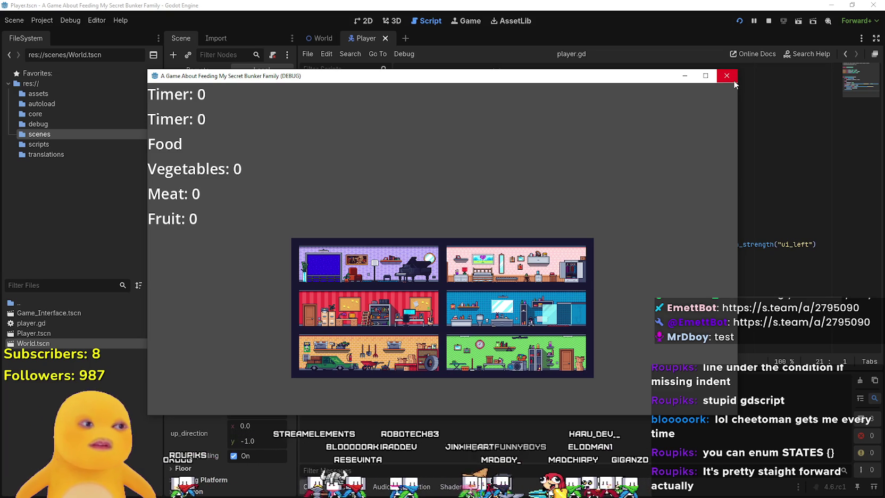
click(762, 23)
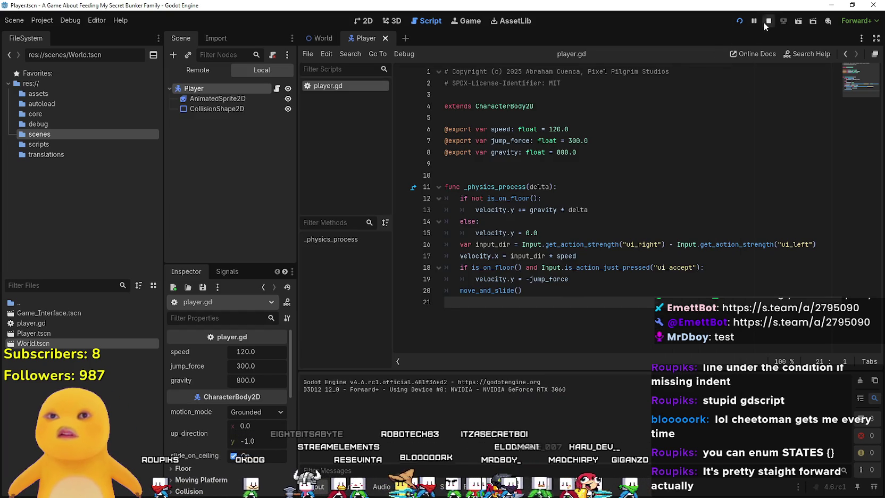
Place the caret in player.gd and glance through the Project menu.
click(627, 232)
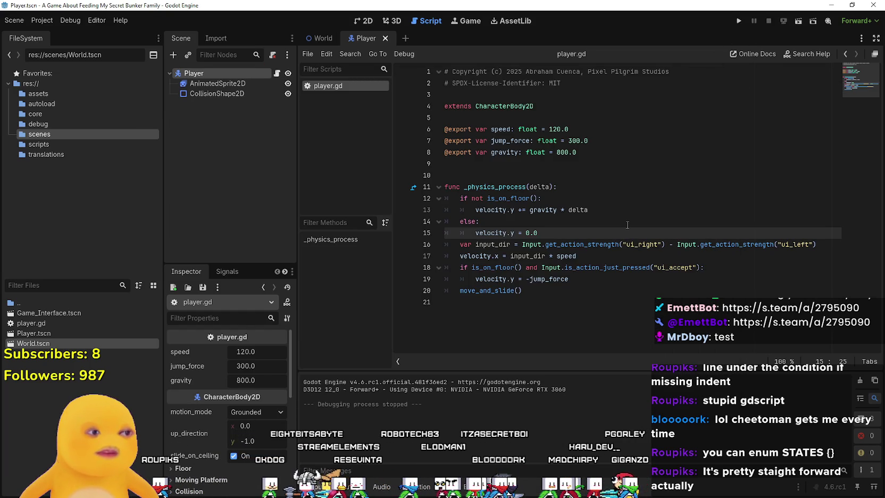
click(43, 22)
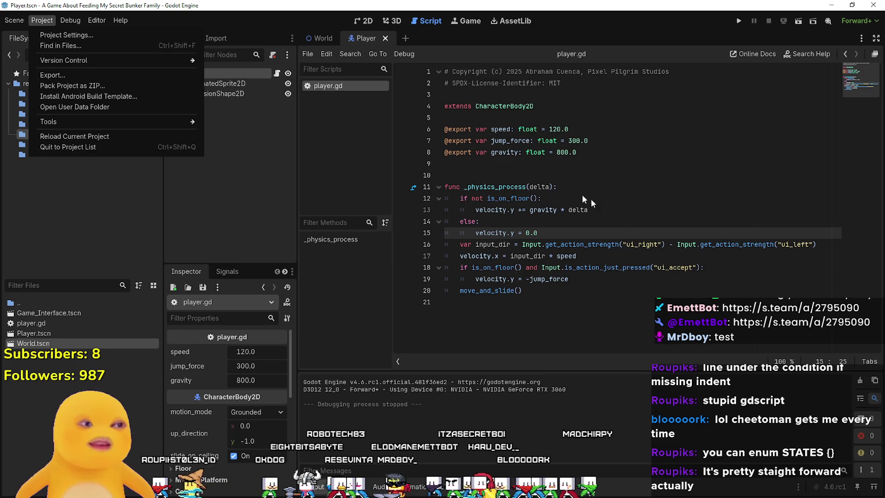
click(547, 176)
click(539, 169)
Move the Player's CollisionShape2D down to (0, 6) and save the Player scene.
click(359, 22)
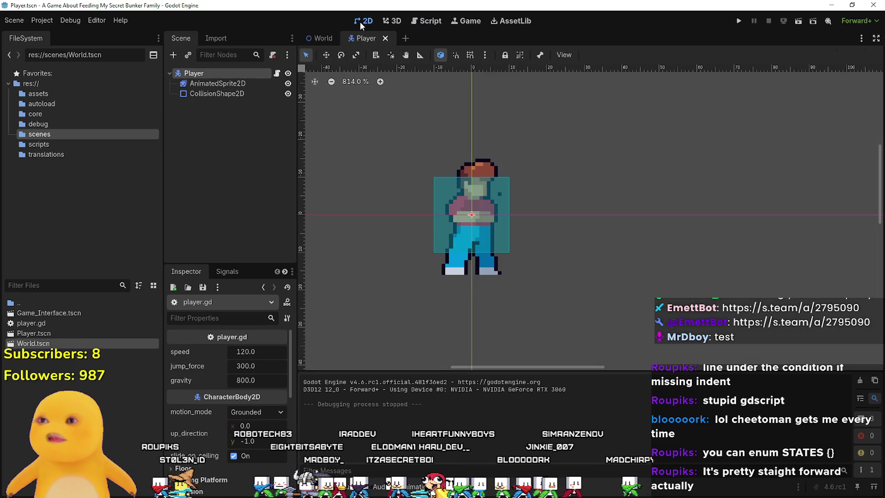
scroll(513, 216, down, 3)
scroll(514, 216, up, 3)
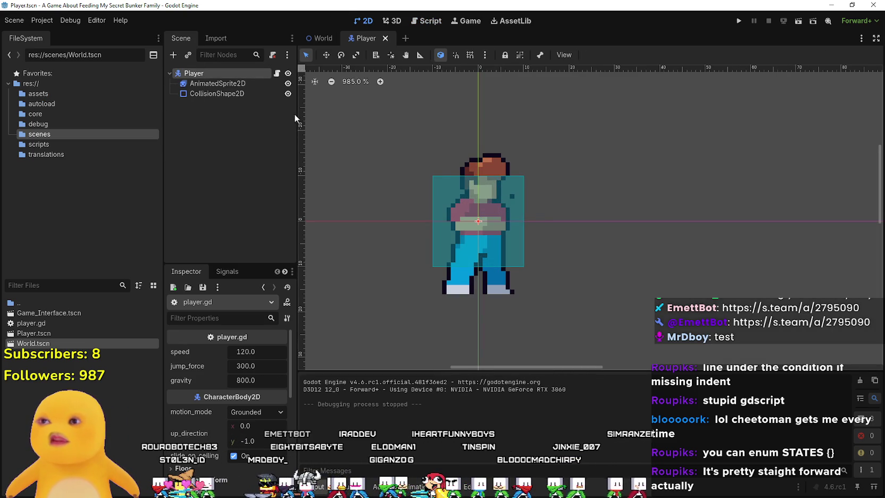
scroll(505, 183, up, 1)
click(505, 183)
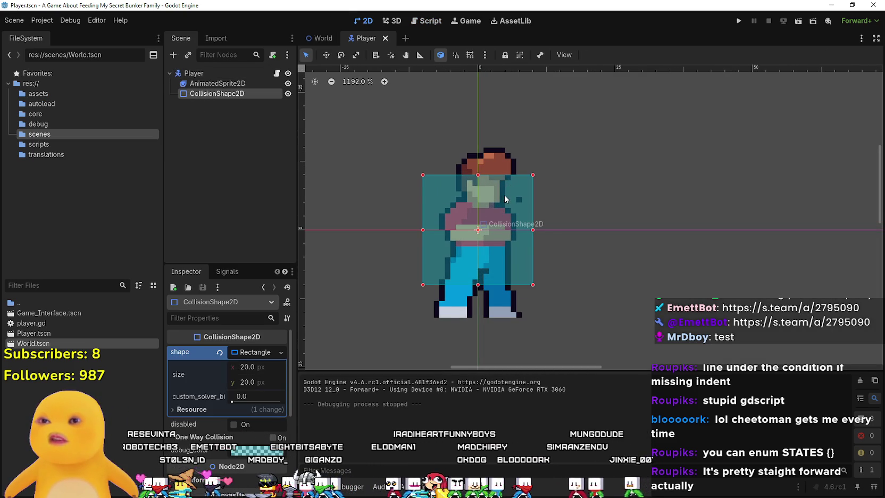
drag(504, 195, 506, 229)
key(ctrl+s)
click(277, 73)
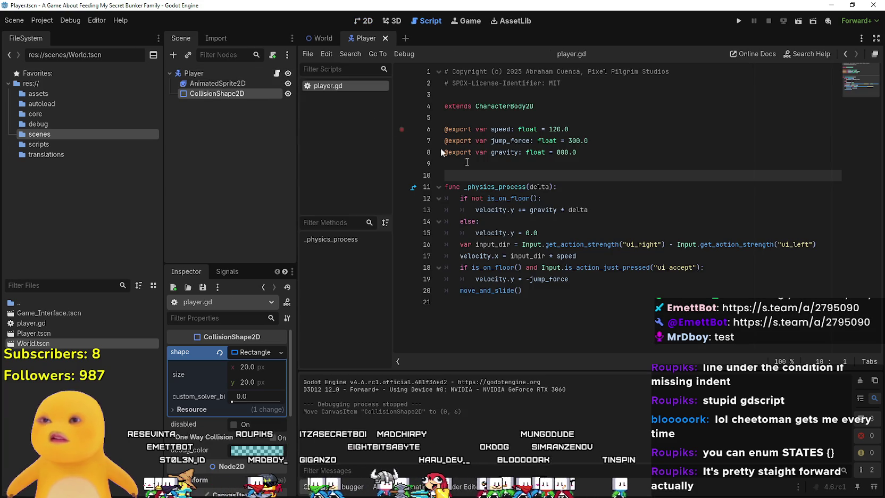
Comment out the gravity block on lines 12–15 of player.gd.
click(597, 318)
mouse_move(577, 279)
mouse_down()
mouse_move(532, 293)
mouse_move(532, 267)
mouse_move(506, 279)
mouse_up()
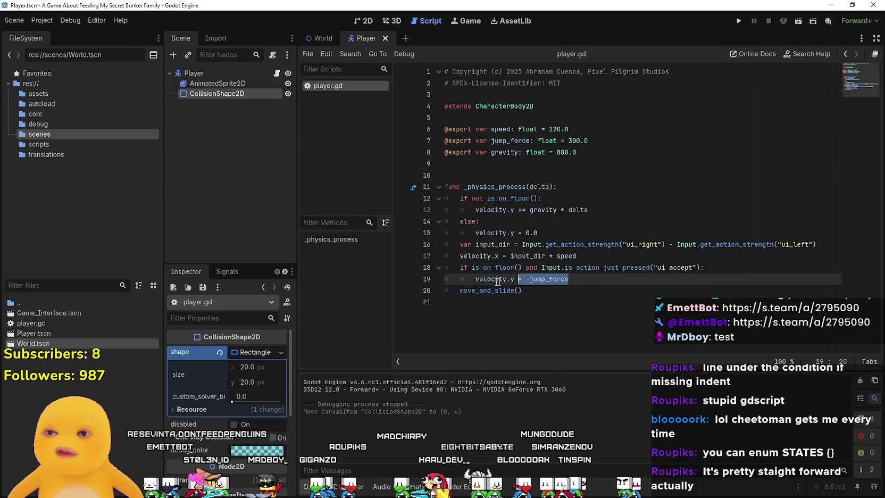
mouse_move(538, 233)
mouse_down()
mouse_move(507, 233)
mouse_move(419, 199)
mouse_up()
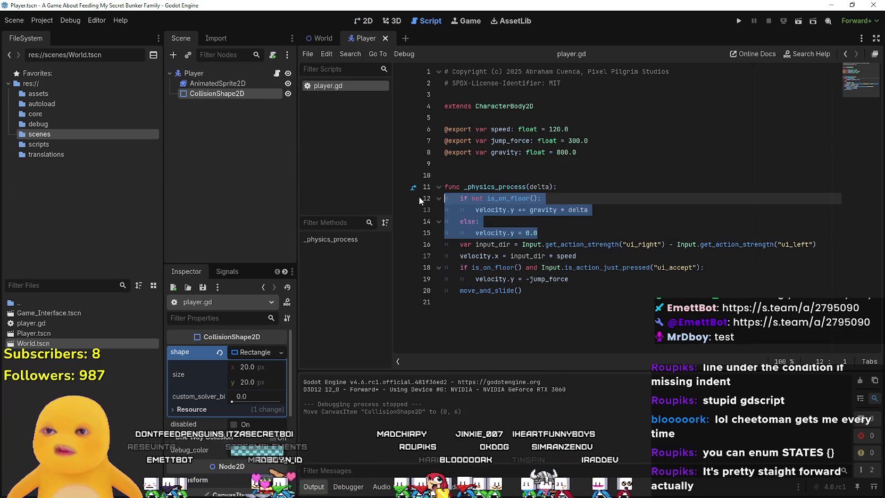
key(ctrl+k)
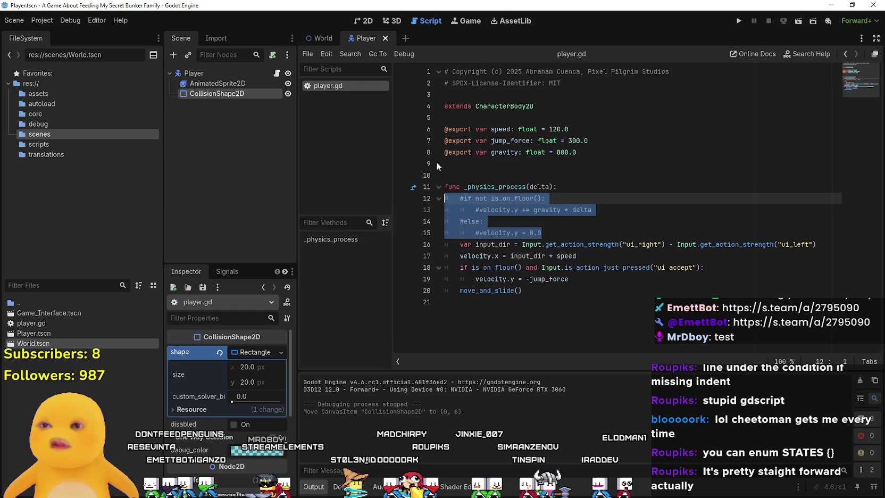
click(554, 299)
click(582, 278)
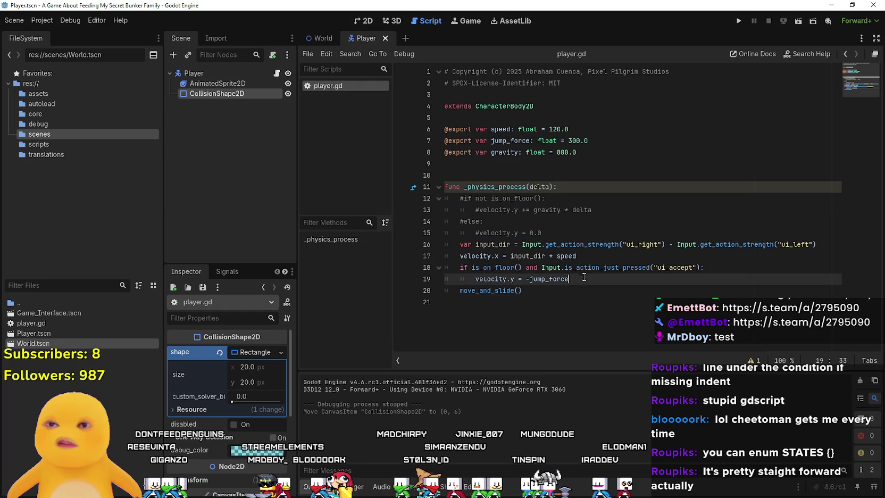
Test-run the game, walking the character right and left, then stop it with F8.
click(739, 20)
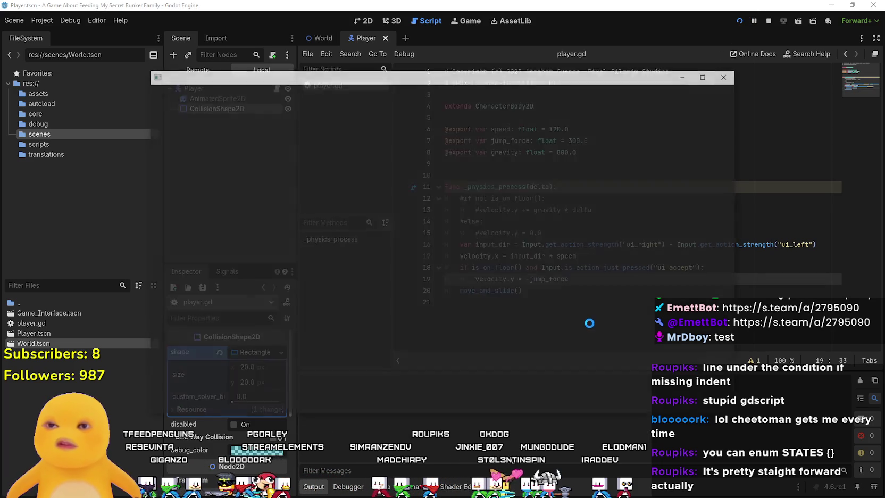
key(Right)
key(Left)
key(Right)
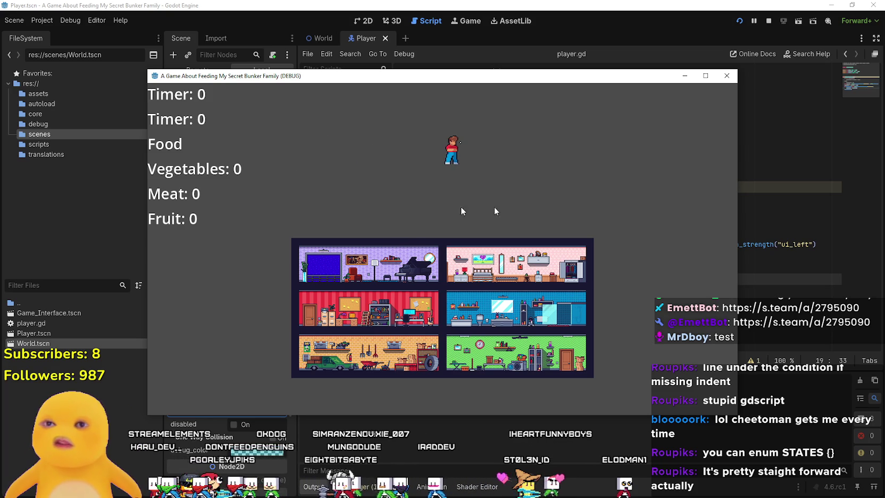
key(F8)
click(42, 20)
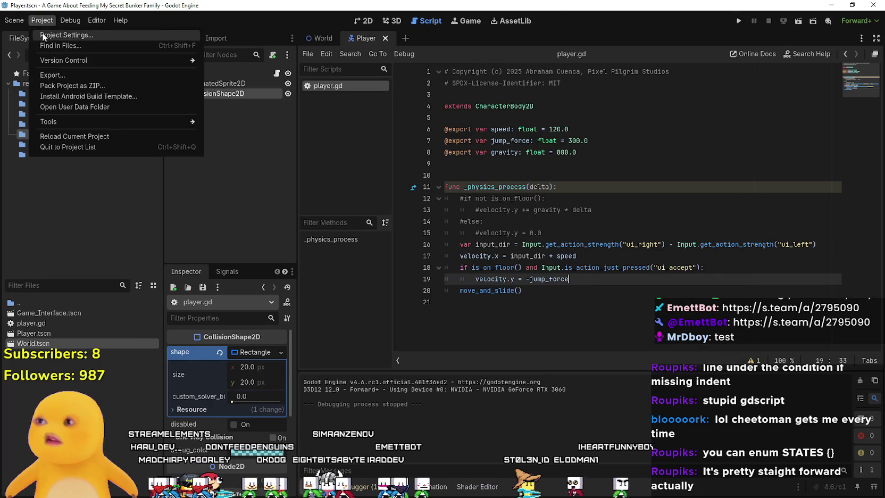
Browse the Project Settings tabs, ending on the Input Map.
click(43, 35)
click(267, 123)
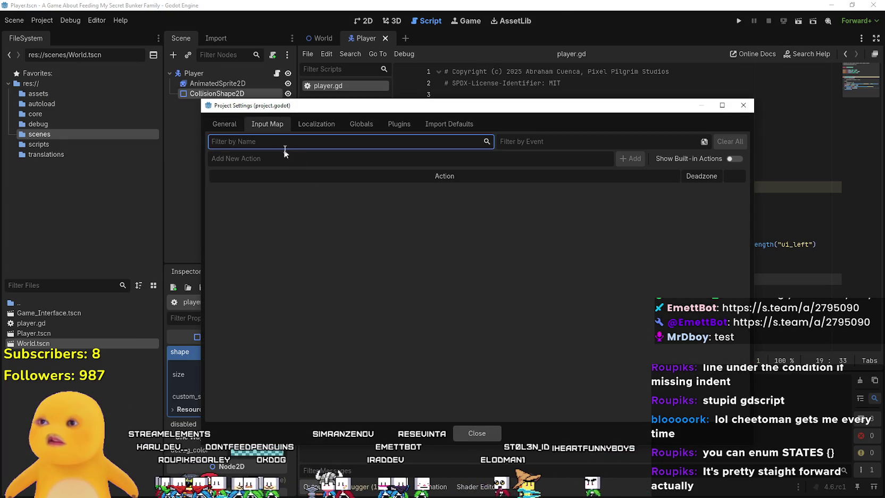
click(370, 124)
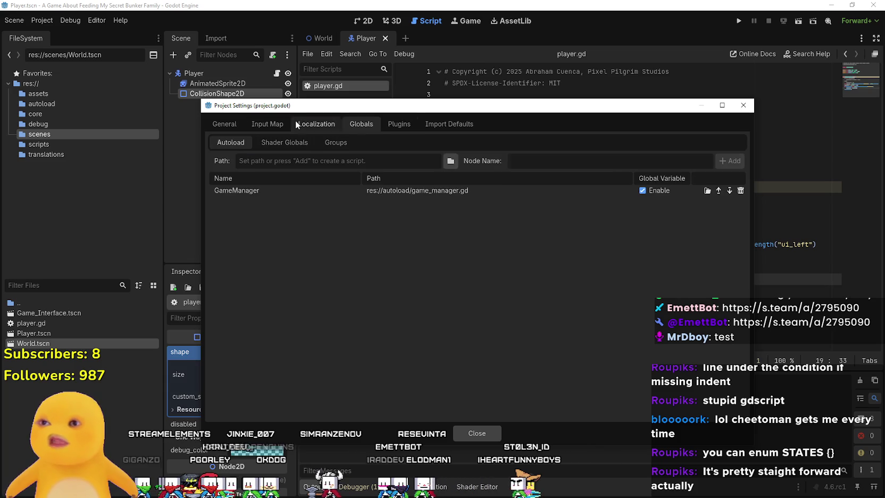
click(218, 124)
click(267, 124)
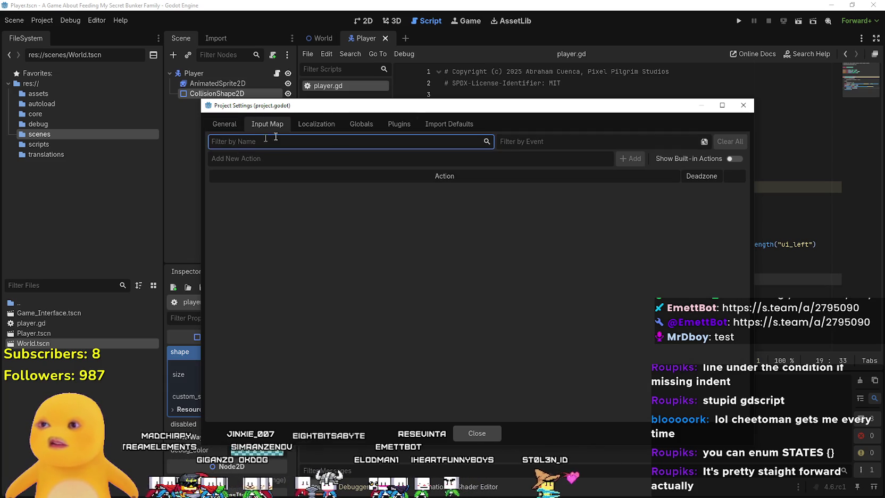
click(361, 124)
click(306, 122)
click(269, 121)
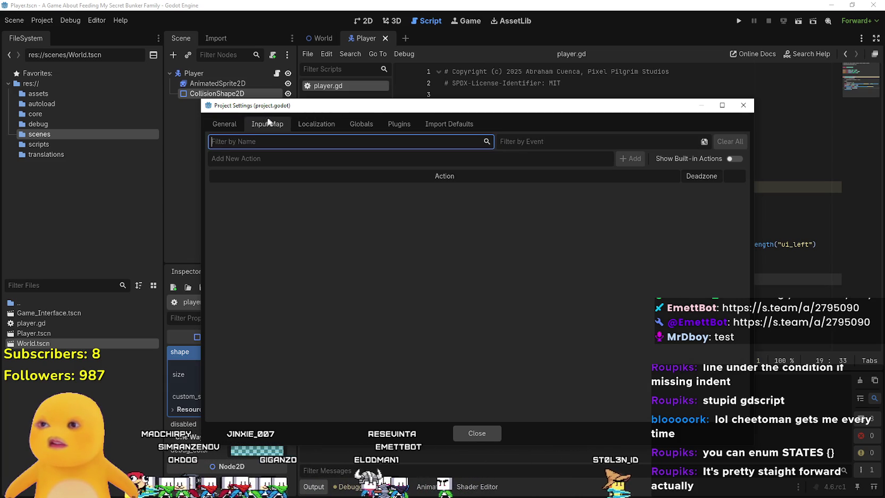
Add the input actions move_left, move_right and jump.
key(Tab)
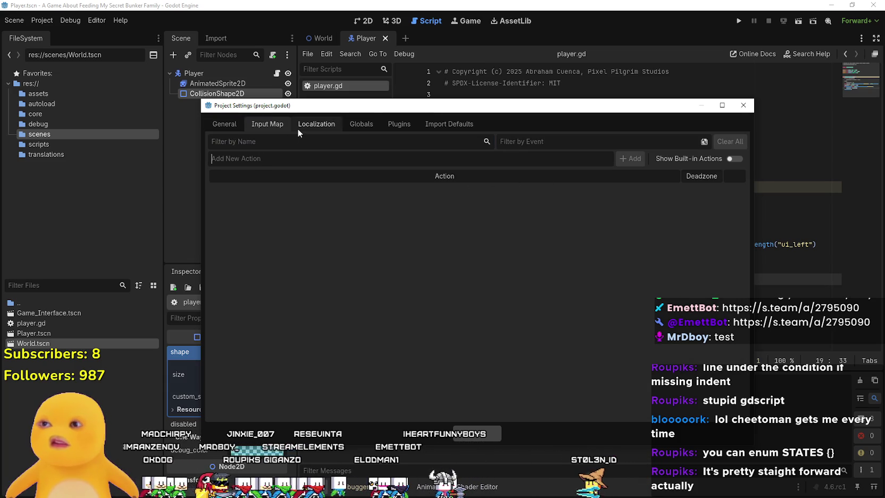
text(move_left)
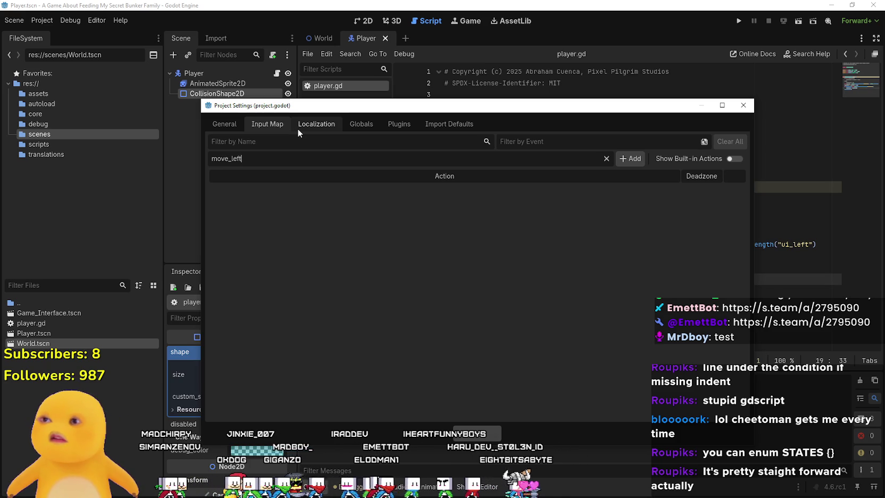
click(645, 161)
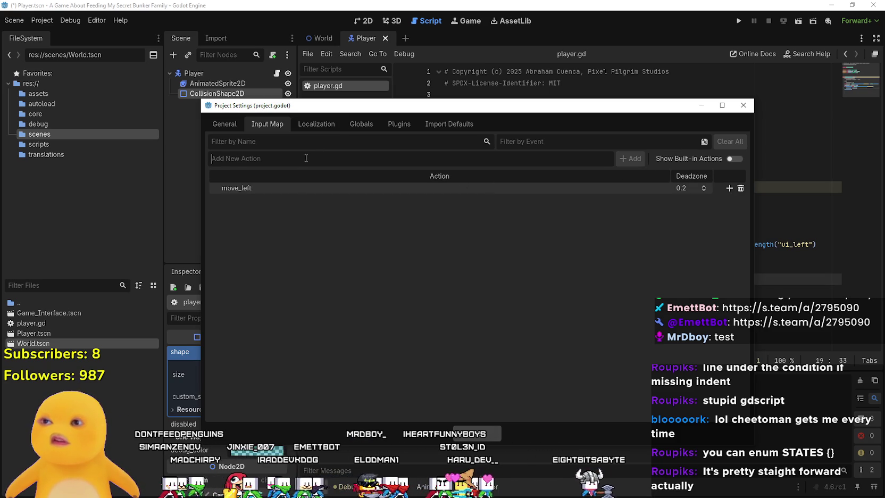
text(move_right)
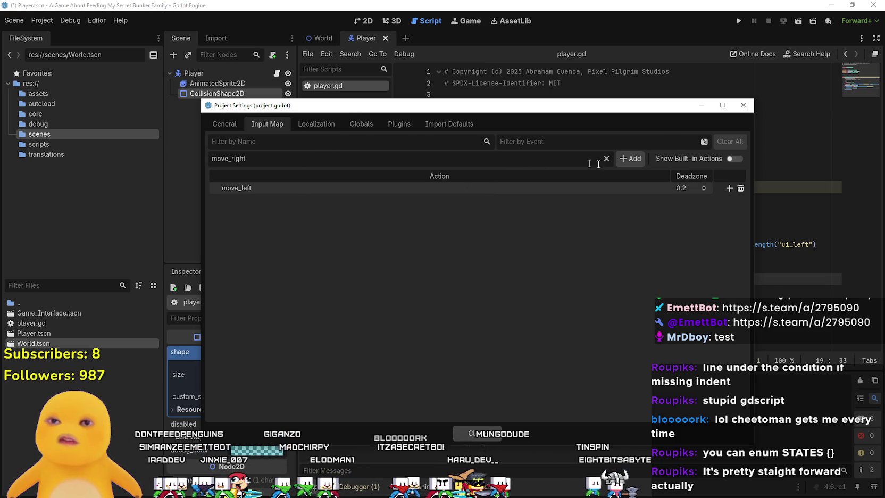
click(633, 159)
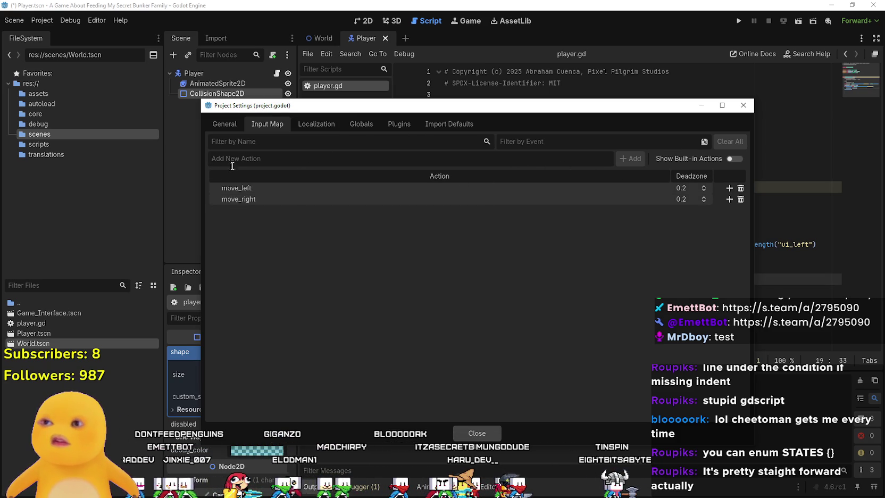
text(jump)
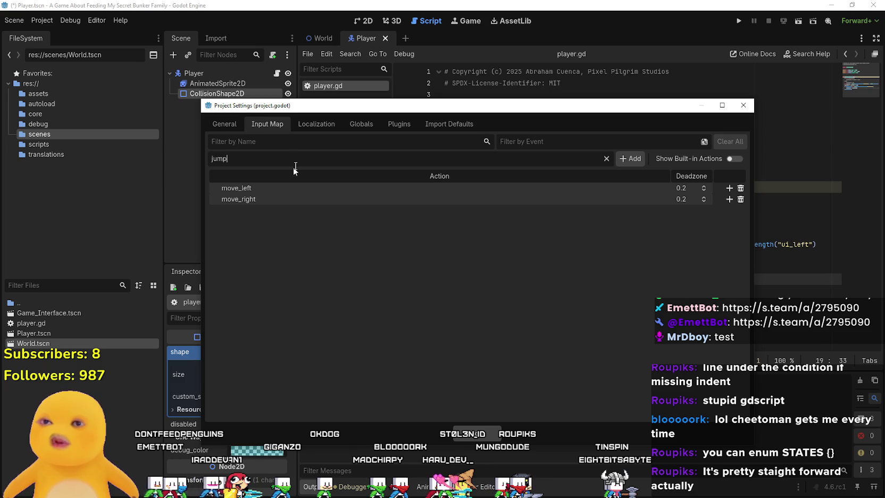
click(618, 160)
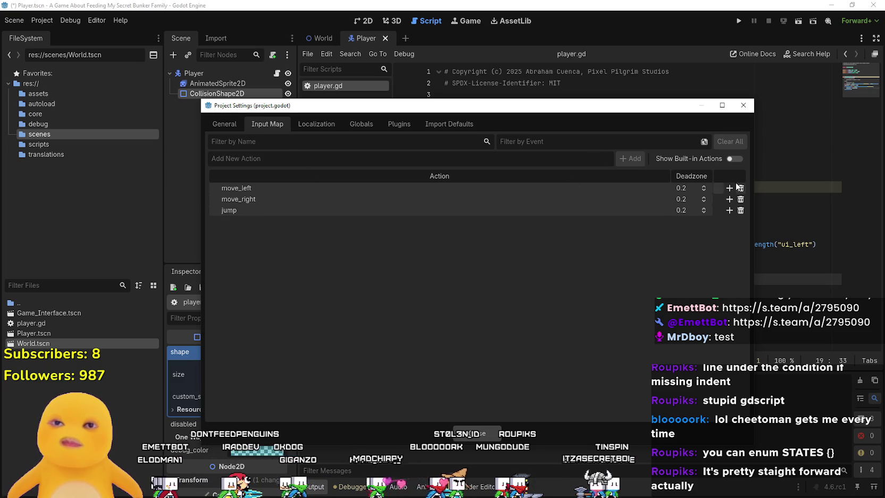
Bind A to move_left, D to move_right, and Space and W to jump.
click(730, 187)
key(a)
click(366, 328)
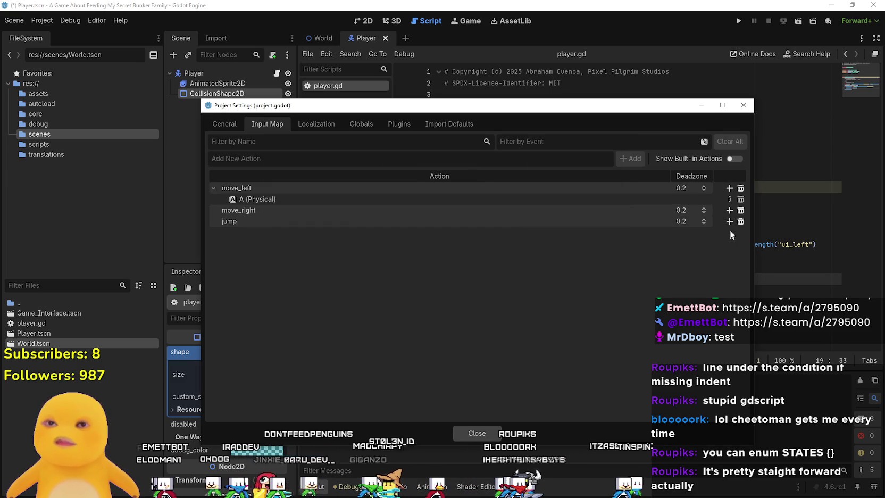
click(731, 209)
key(d)
click(378, 328)
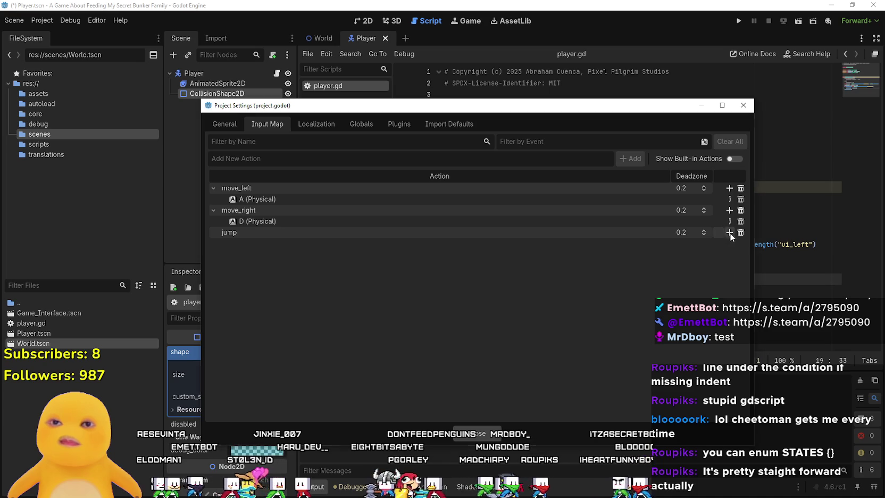
click(730, 232)
key(space)
click(373, 329)
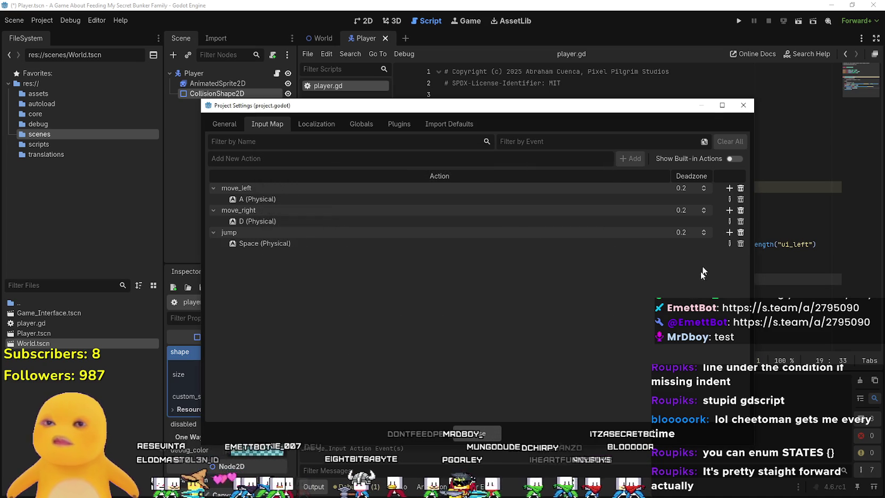
click(730, 233)
key(w)
click(387, 326)
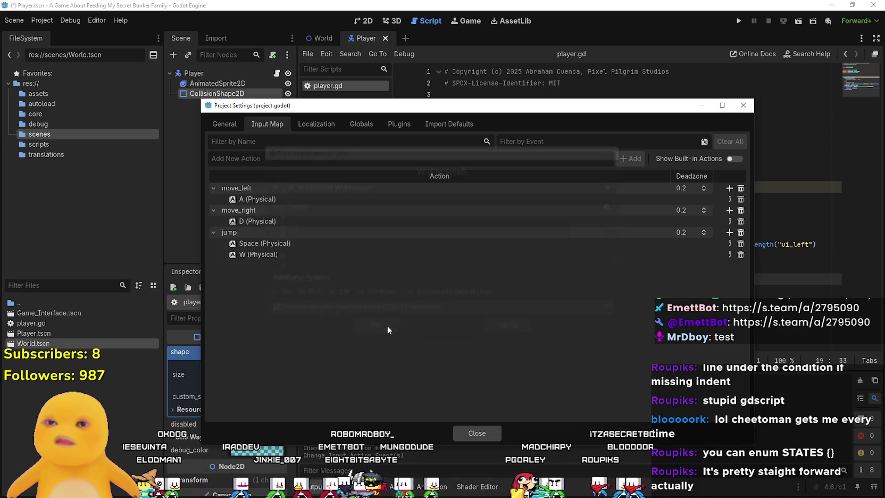
click(486, 433)
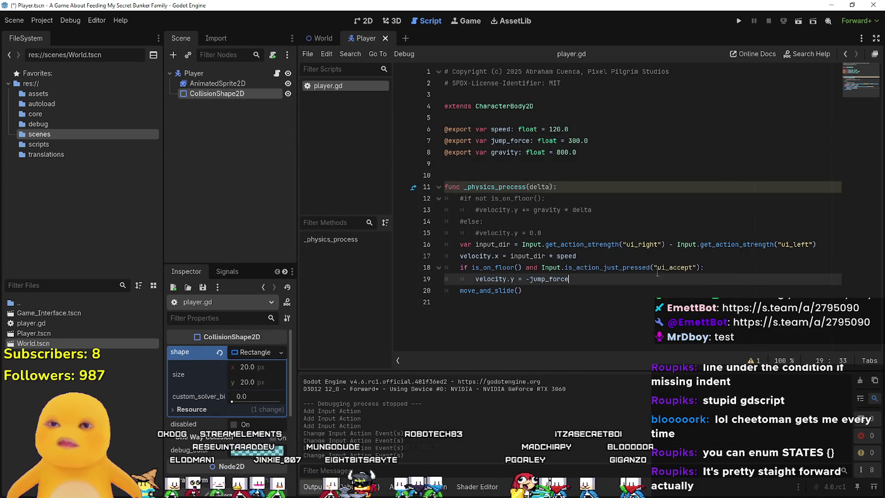
Replace ui_right and ui_left on line 16 with move_right.
double_click(651, 244)
text(move)
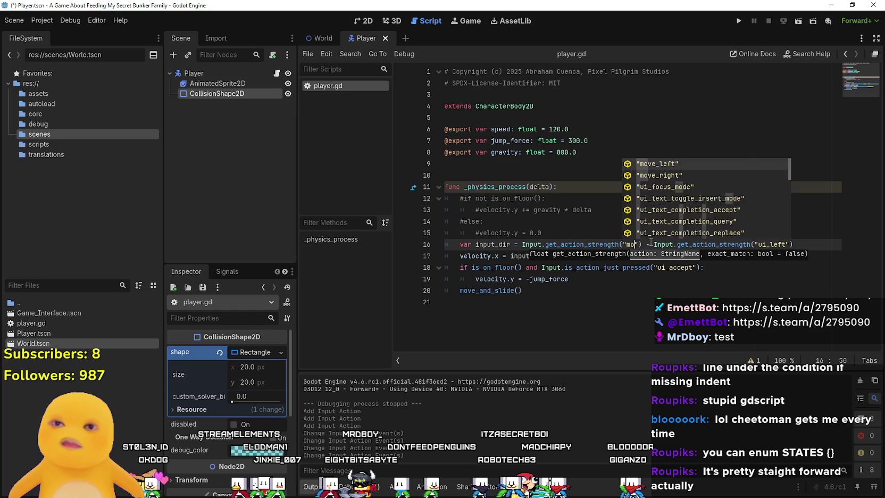
key(ctrl+z)
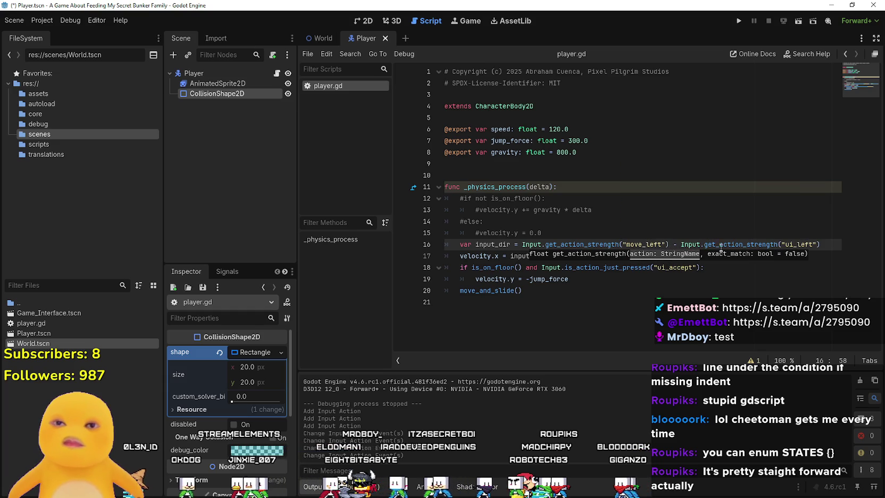
text(mo)
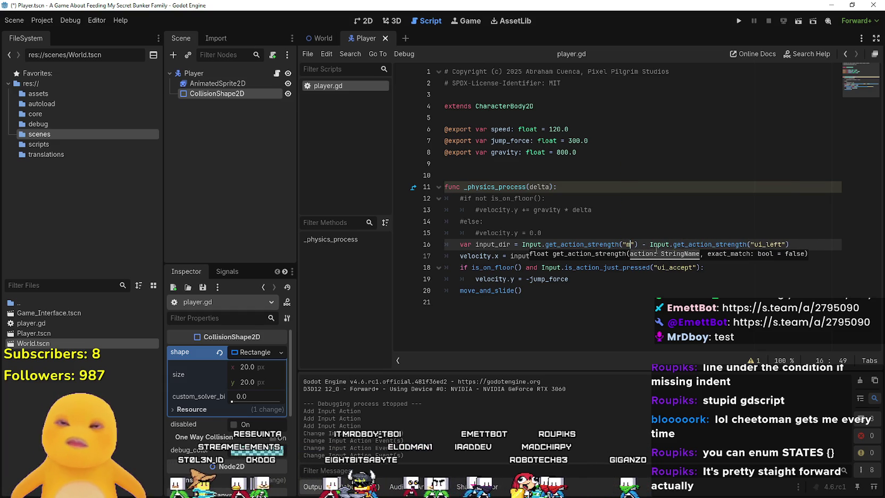
text(ve)
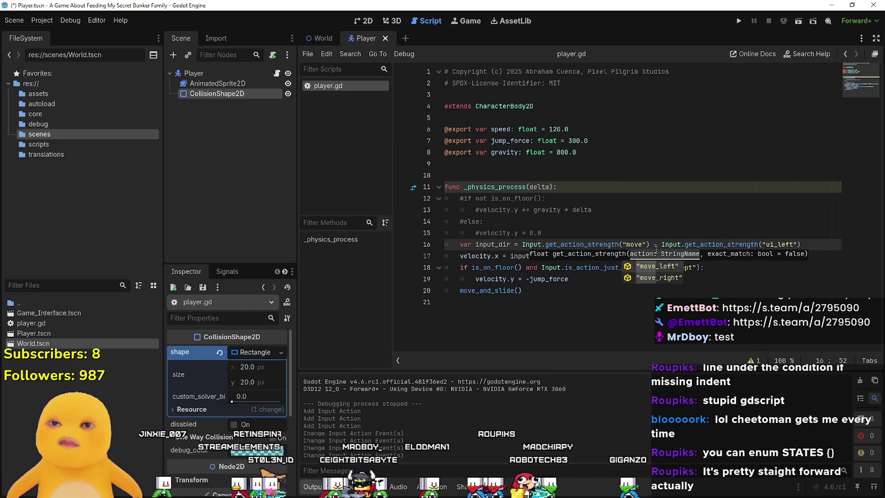
key(Down)
key(Return)
double_click(809, 244)
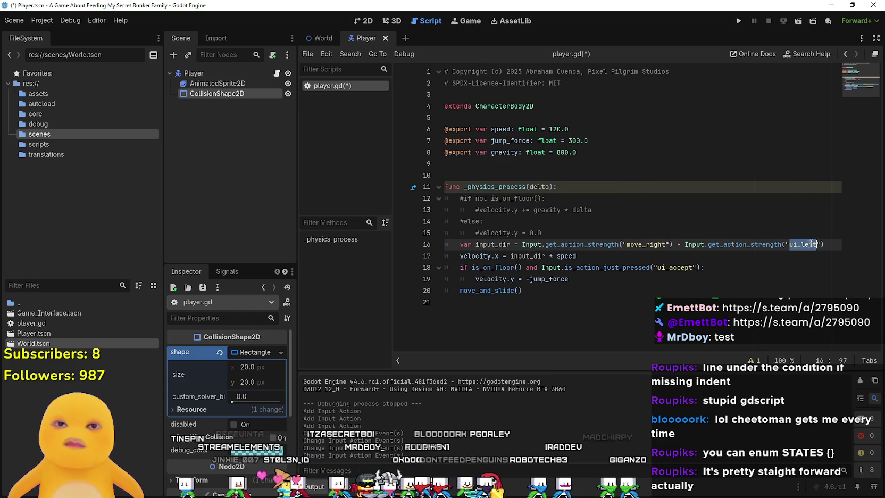
text(move_)
key(Down)
key(Return)
Change ui_accept on line 18 to the "jump" action and save the script.
click(675, 268)
double_click(674, 268)
key(ctrl+space)
key(BackSpace)
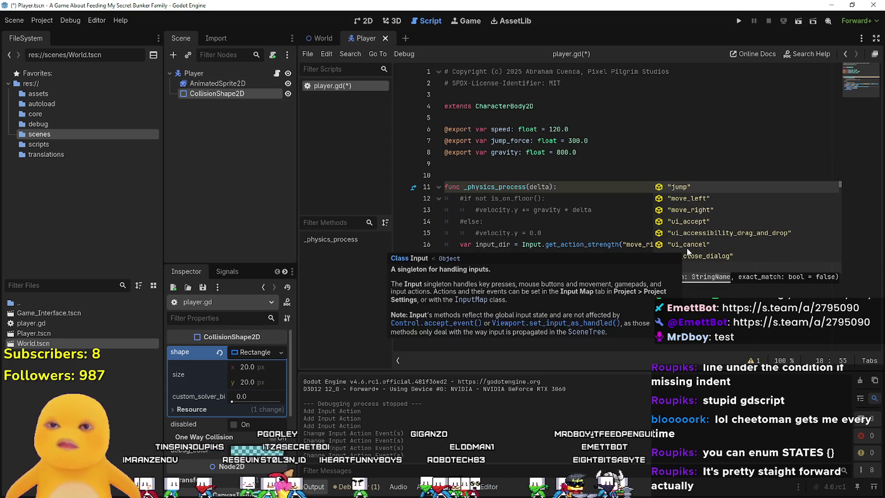
text(")
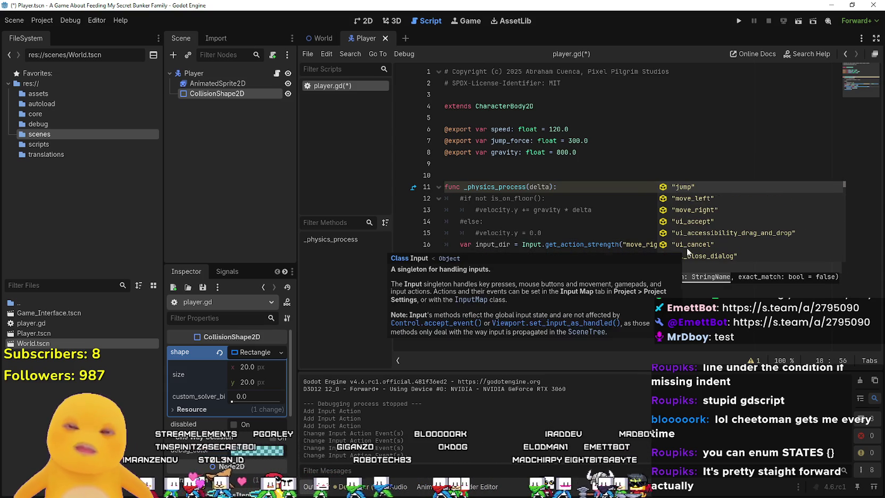
text(just_pressed("jump"):)
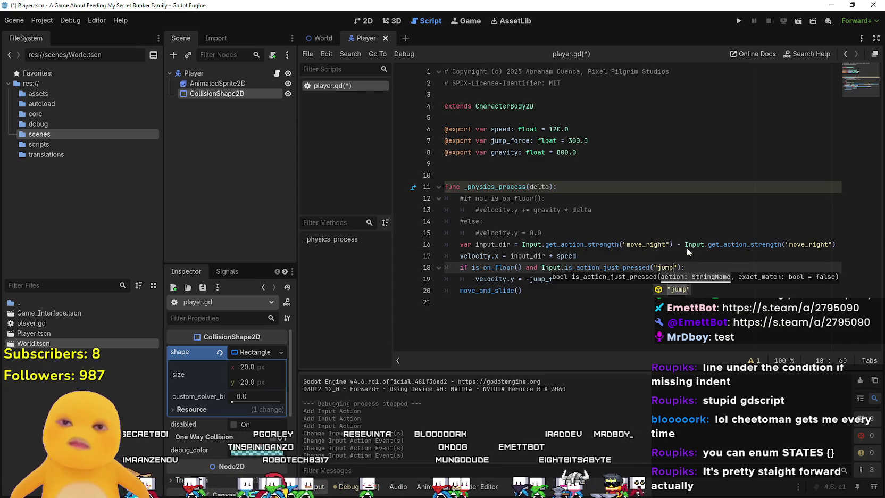
key(Return)
key(ctrl+s)
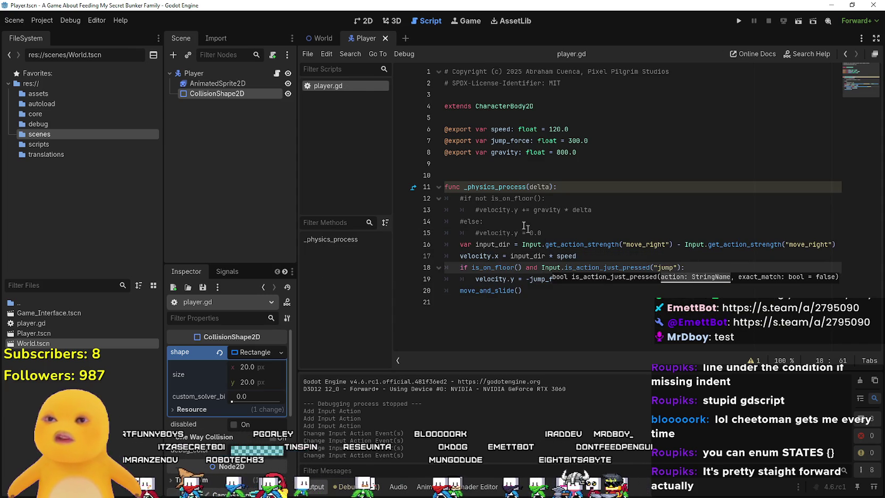
Uncomment the gravity block on lines 12–15 and save.
drag(543, 233, 469, 200)
key(ctrl+k)
key(ctrl+s)
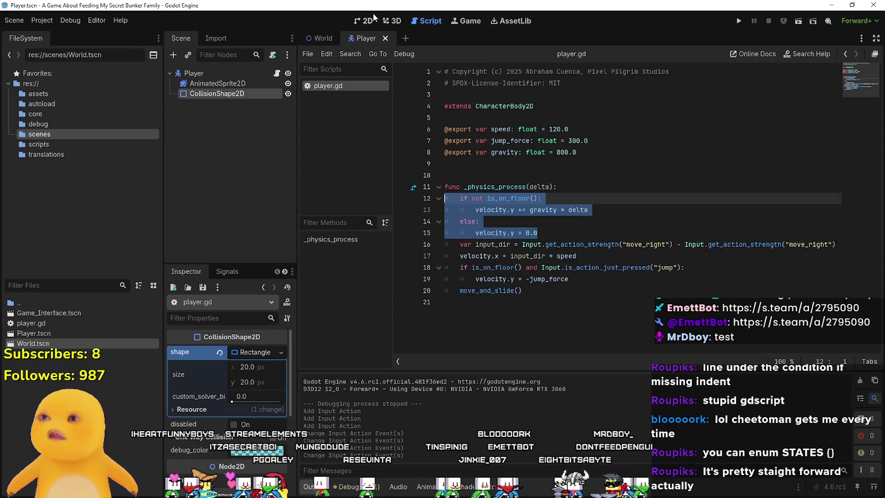
Shrink the Player's collision box to a 15 × 5 px strip at the feet and save.
click(372, 20)
scroll(473, 196, up, 1)
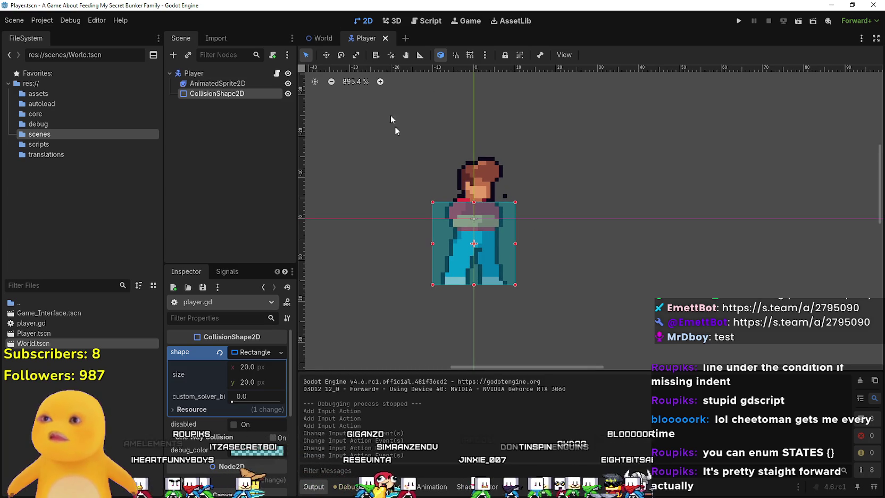
mouse_move(476, 203)
mouse_down()
mouse_move(481, 266)
mouse_move(448, 279)
mouse_up()
drag(516, 276, 507, 275)
drag(444, 275, 441, 275)
key(ctrl+s)
Switch to the World scene and zoom out the canvas.
click(325, 38)
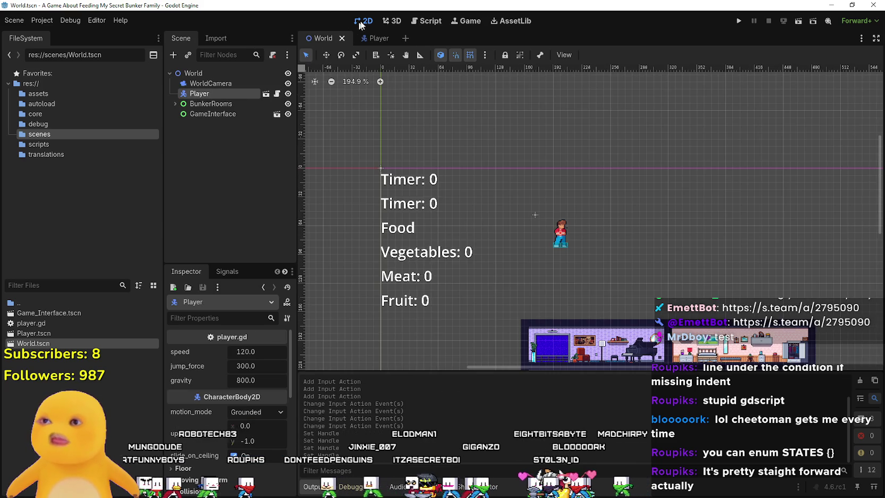
scroll(497, 259, down, 2)
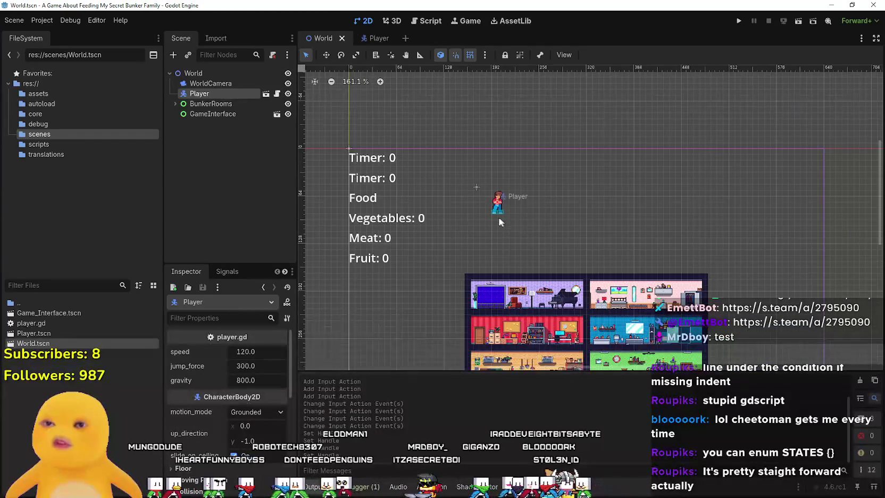
scroll(498, 200, down, 1)
right_click(201, 75)
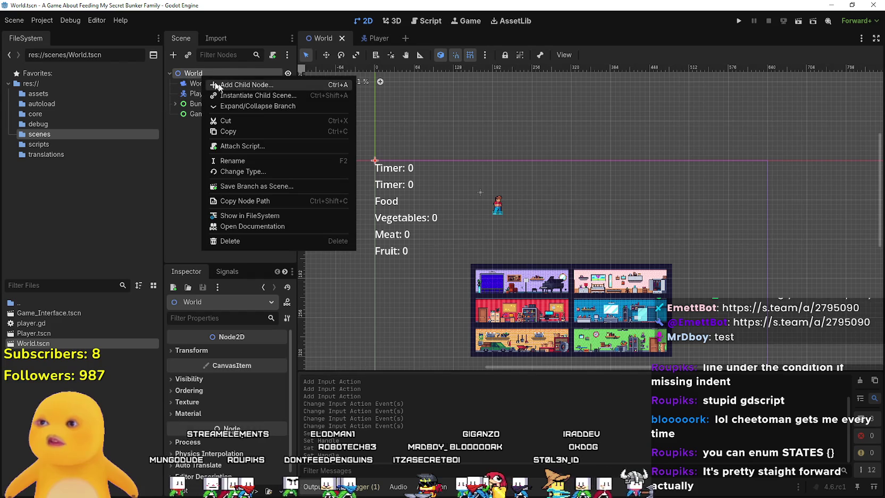
Add a CollisionShape2D child to World with a new RectangleShape2D.
click(262, 85)
text(colli)
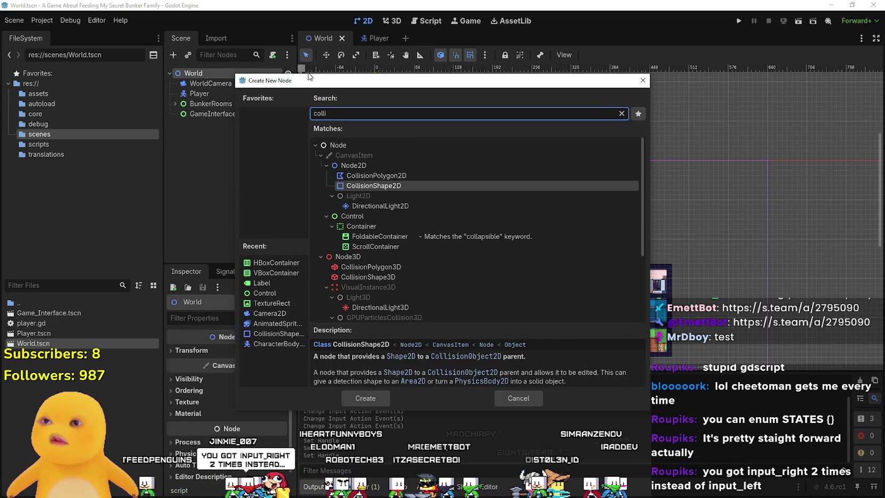
key(Return)
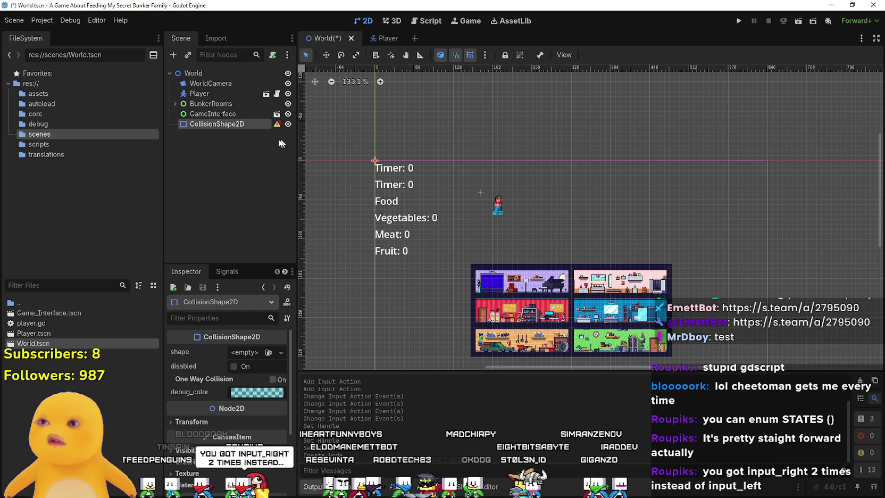
click(281, 352)
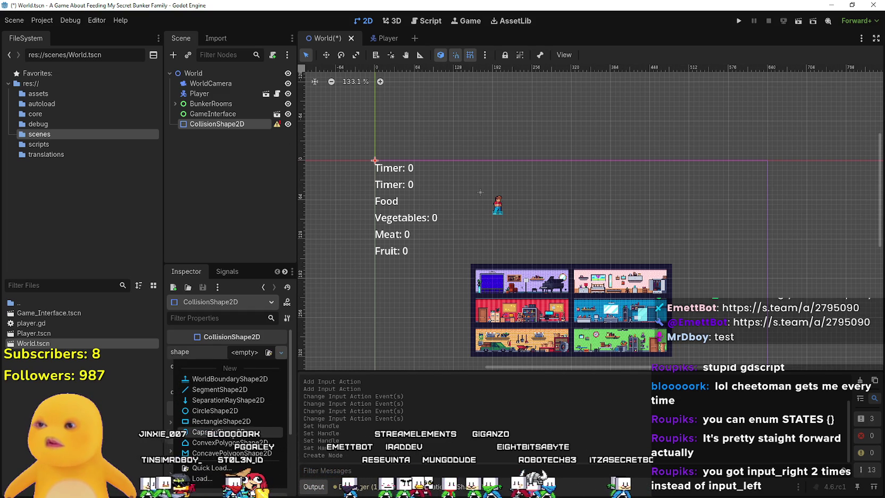
click(232, 421)
Stretch the rectangle into a long floor strip under the player and run the game.
scroll(346, 142, up, 4)
mouse_move(387, 170)
mouse_down()
mouse_move(413, 269)
mouse_move(403, 253)
mouse_move(395, 260)
mouse_move(813, 261)
mouse_move(592, 237)
mouse_move(603, 250)
mouse_move(757, 250)
mouse_up()
key(F5)
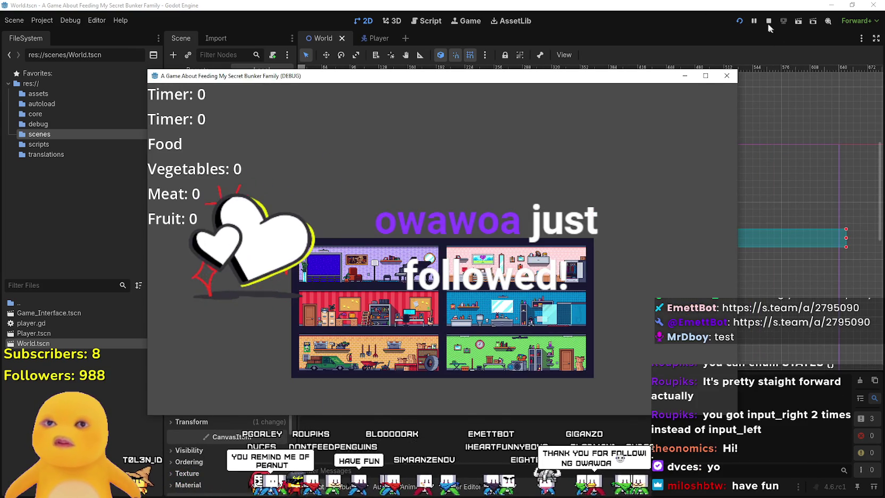
Stop the running bunker game test from the editor toolbar.
click(769, 21)
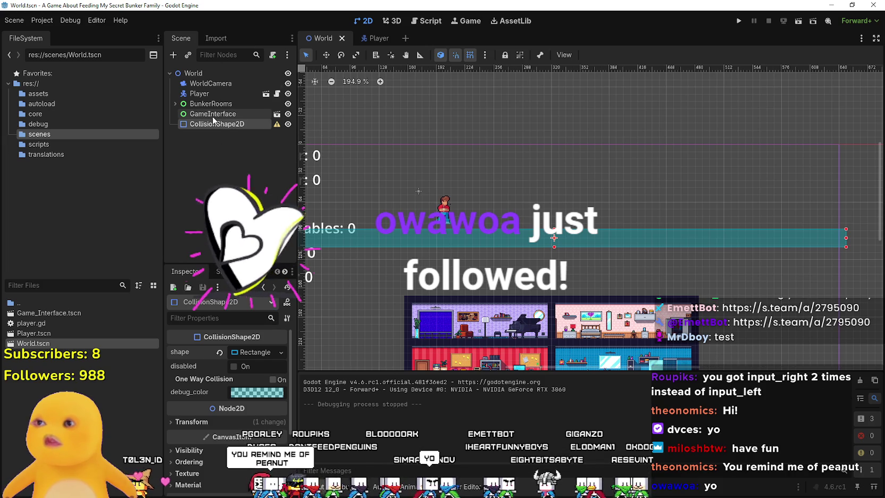
Add a StaticBody2D, nest the floor CollisionShape2D under it, then save and run the game.
click(173, 55)
text(stat)
click(352, 393)
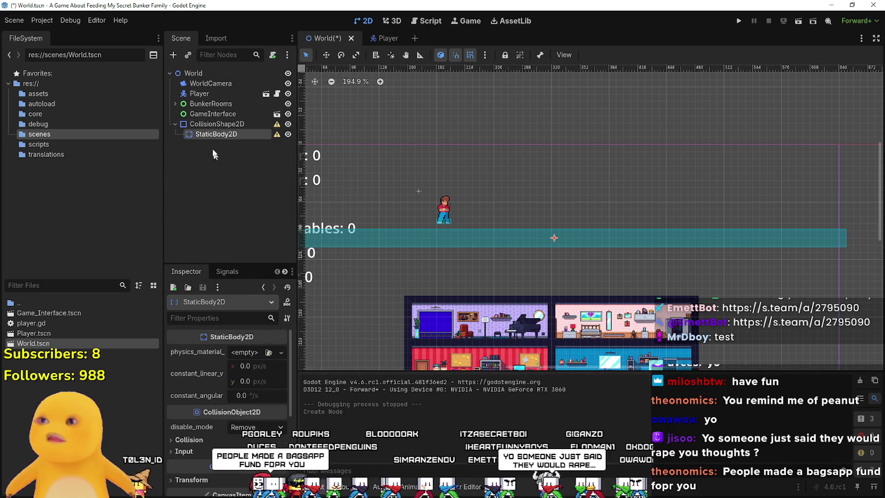
drag(211, 133, 211, 124)
key(ctrl+s)
click(739, 21)
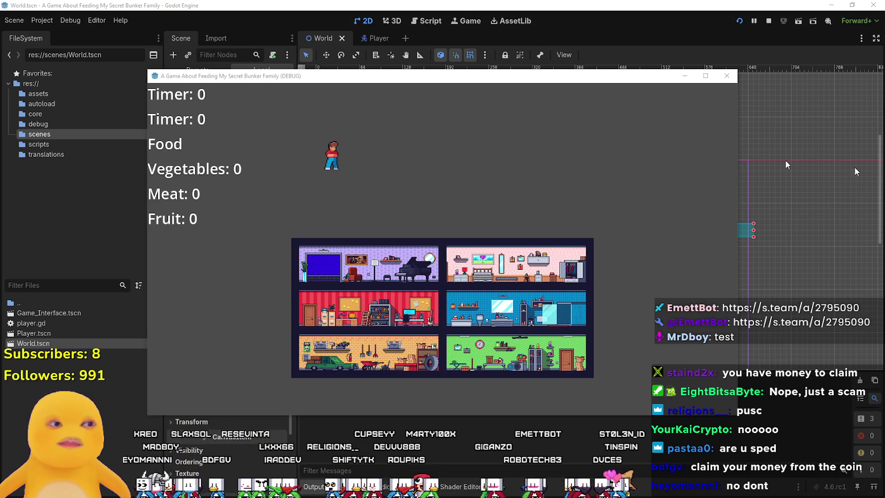
Move the debug game window aside, bring the editor forward, and select the Player on the canvas.
drag(429, 79, 486, 54)
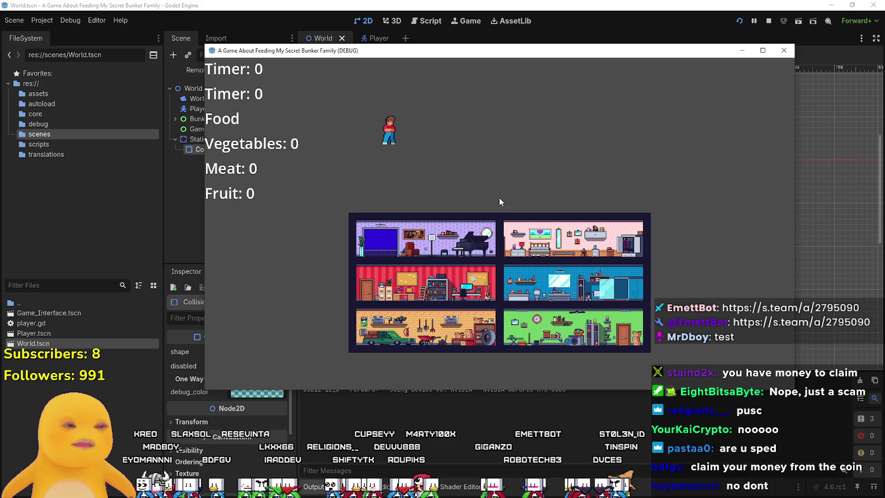
click(763, 50)
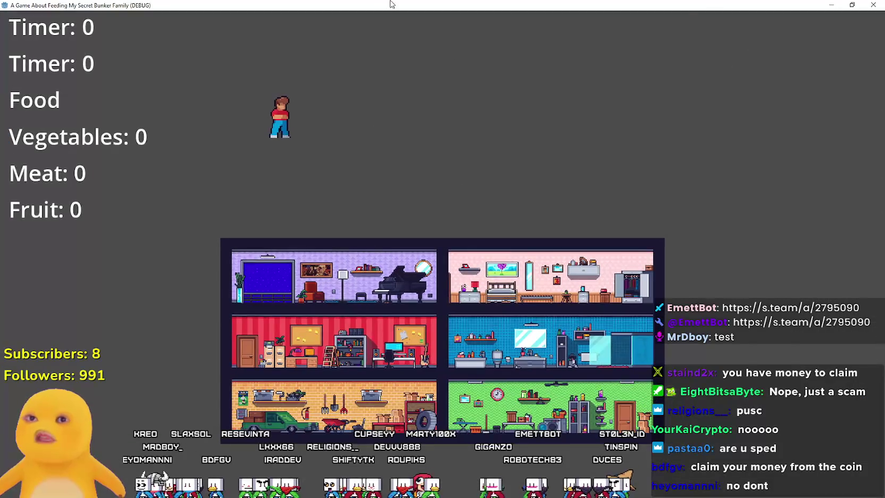
drag(579, 5, 534, 141)
click(440, 4)
scroll(455, 246, down, 2)
scroll(455, 246, up, 1)
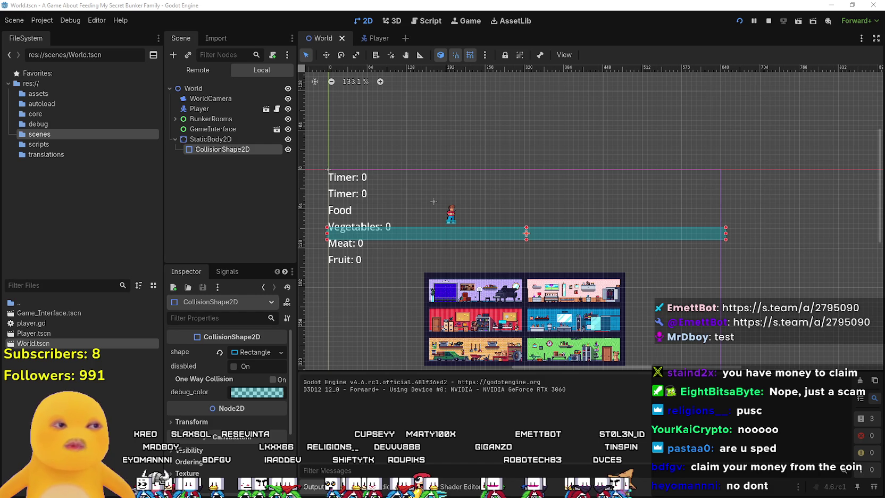
scroll(468, 224, up, 3)
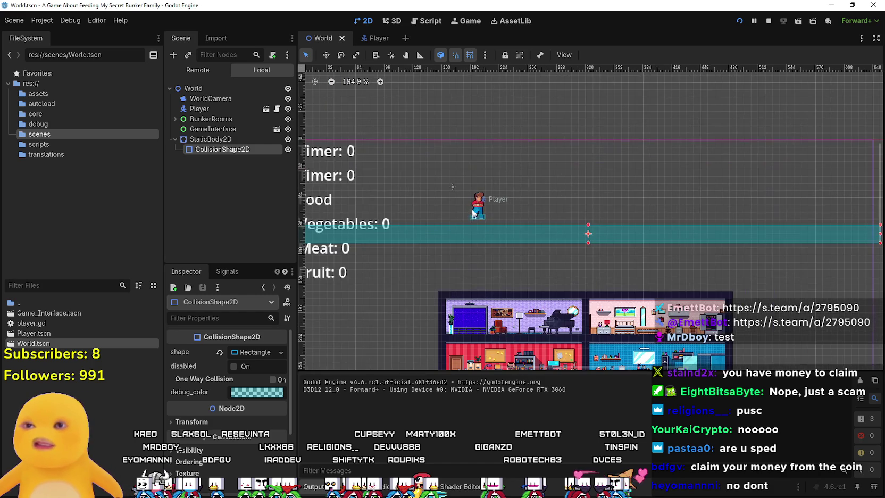
click(479, 211)
scroll(480, 211, up, 4)
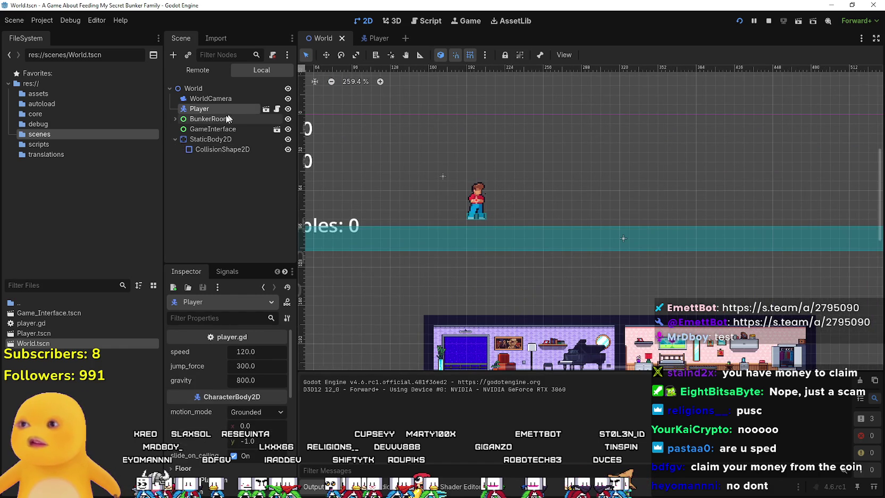
Drag the Player sprite slightly up and right above the floor strip and save the scene.
scroll(504, 212, down, 2)
mouse_move(488, 212)
mouse_down()
mouse_move(526, 213)
mouse_move(478, 193)
mouse_move(498, 200)
mouse_up()
scroll(526, 212, down, 2)
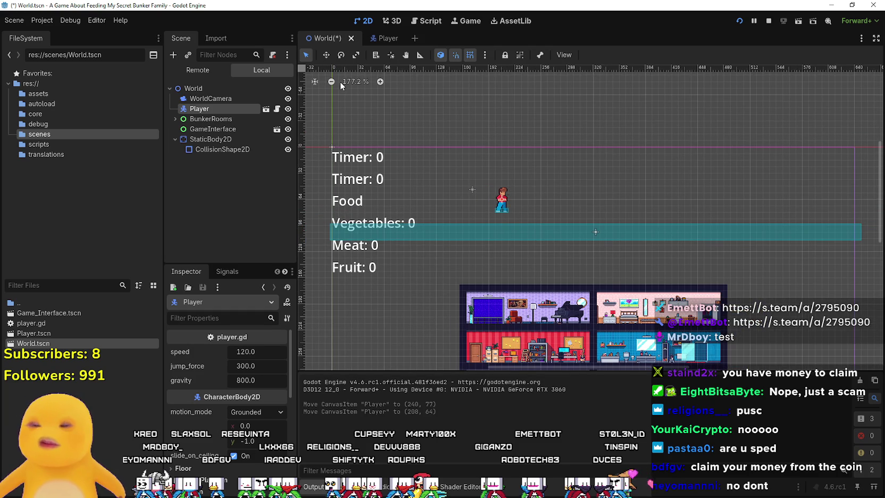
key(ctrl+s)
Select the floor collision shape, then the GameInterface and StaticBody2D nodes in the Scene tree.
scroll(520, 199, down, 2)
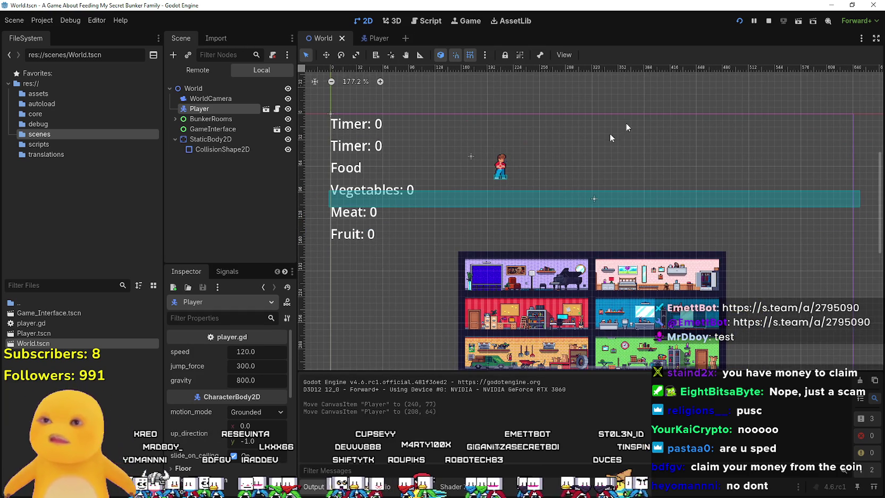
click(485, 193)
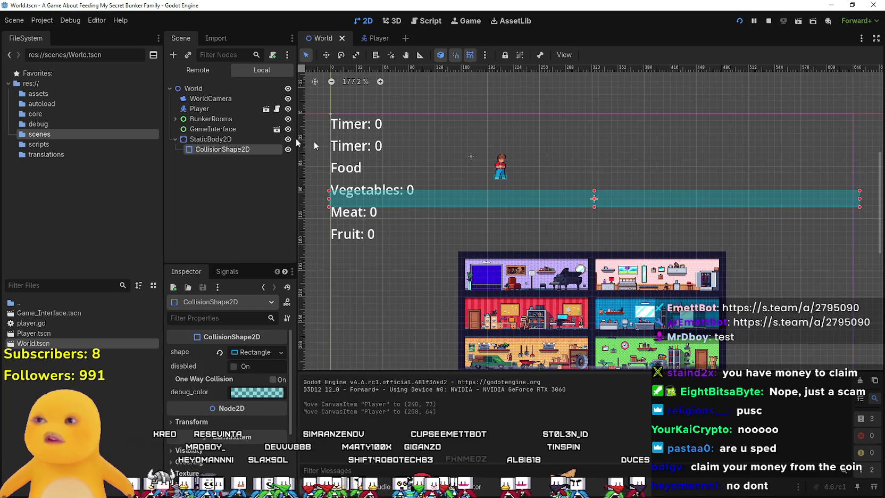
click(229, 129)
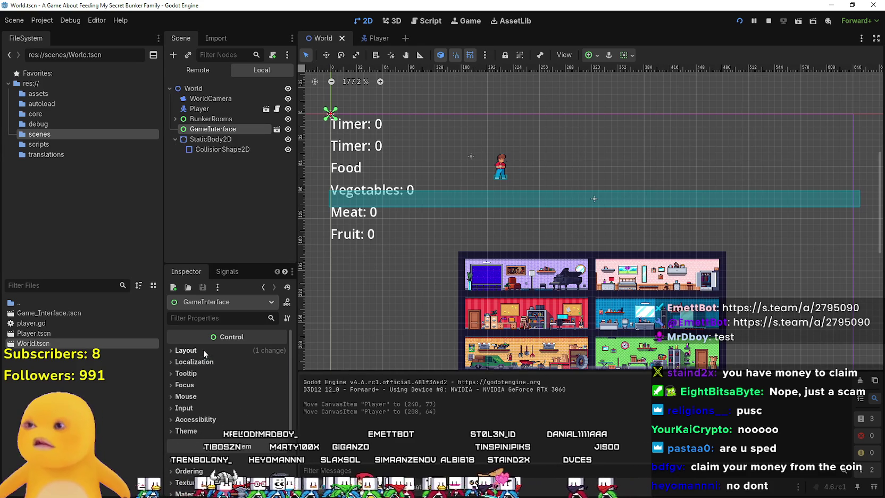
click(211, 138)
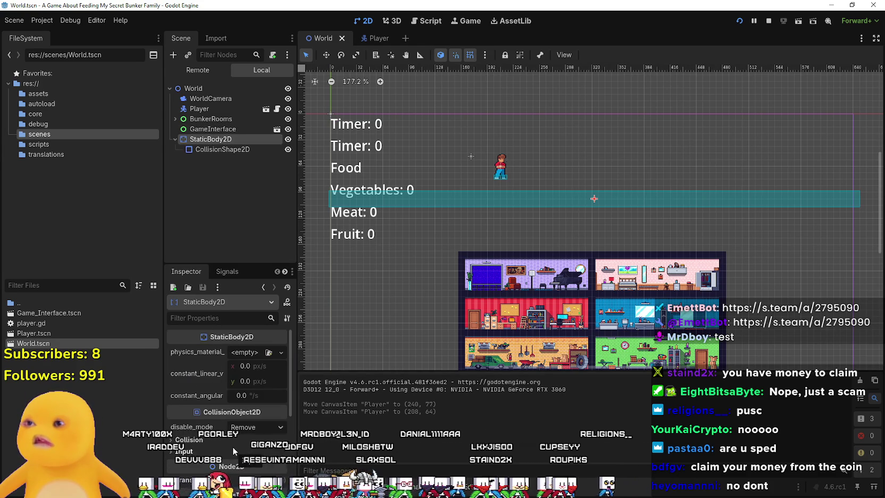
scroll(232, 434, down, 2)
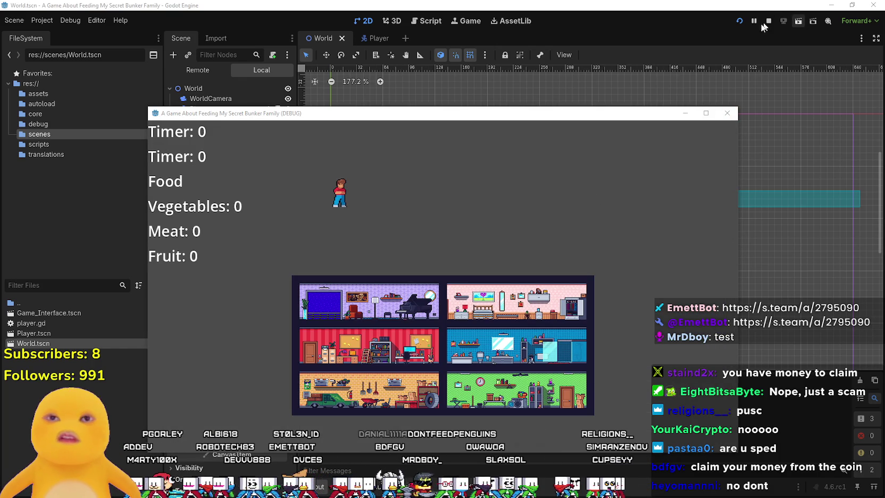
Move the debug game window, maximize it, then restore it to normal size.
drag(490, 116, 515, 97)
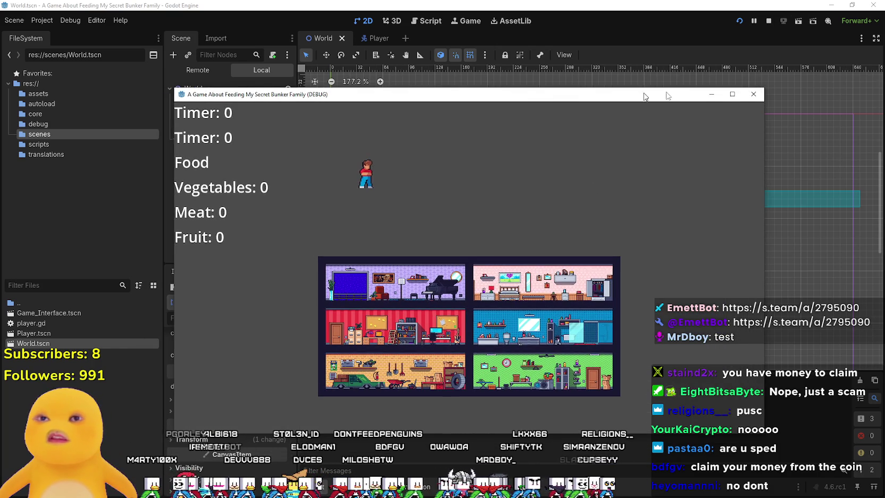
click(729, 94)
key(super+Down)
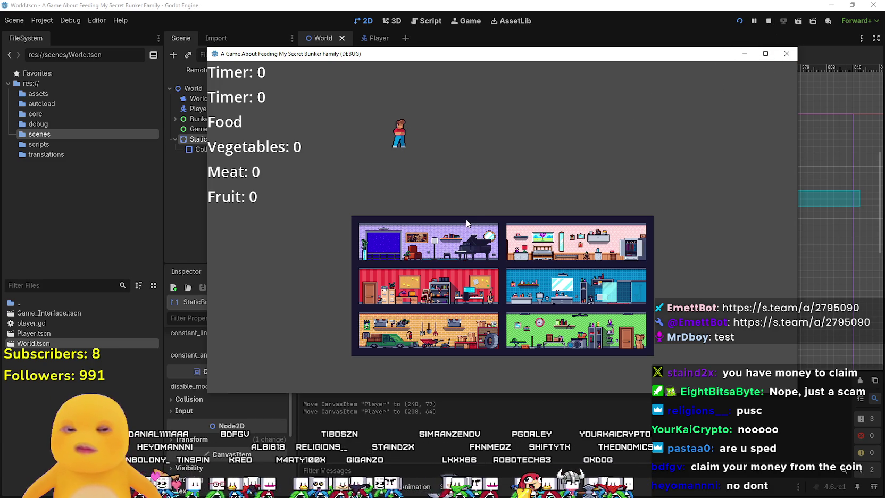
Make the player jump twice with Space, then stop the game with F8.
key(space)
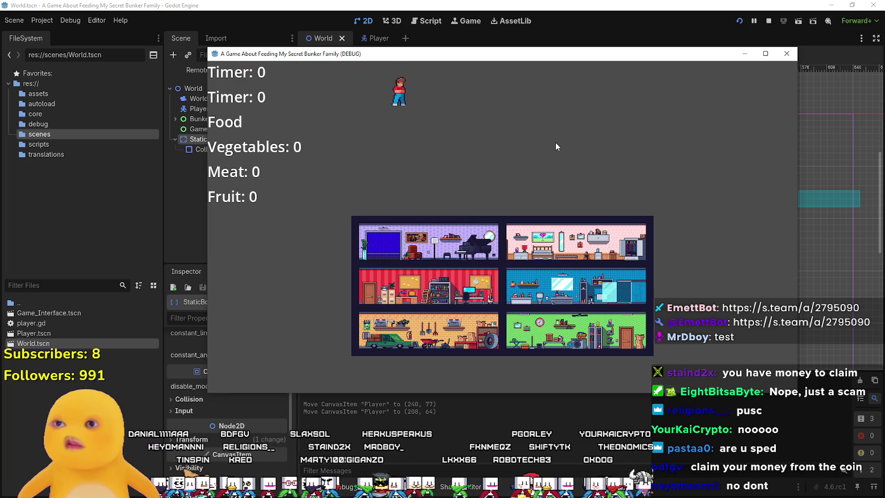
key(space)
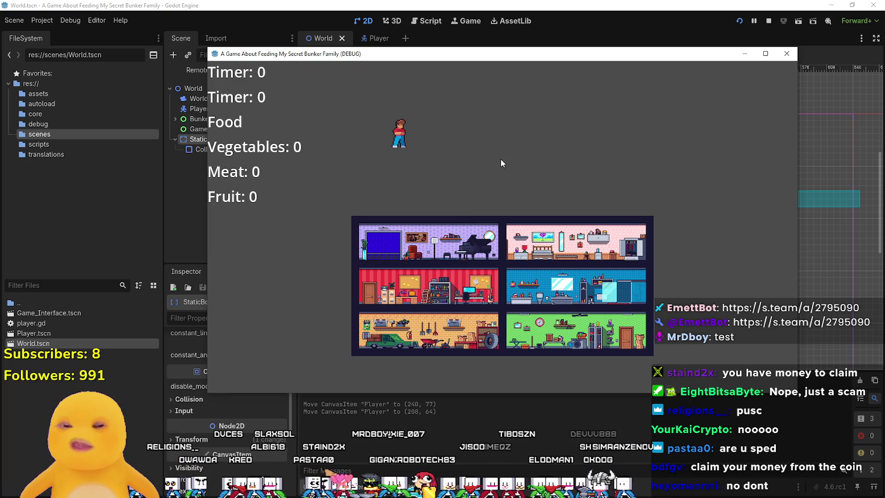
key(F8)
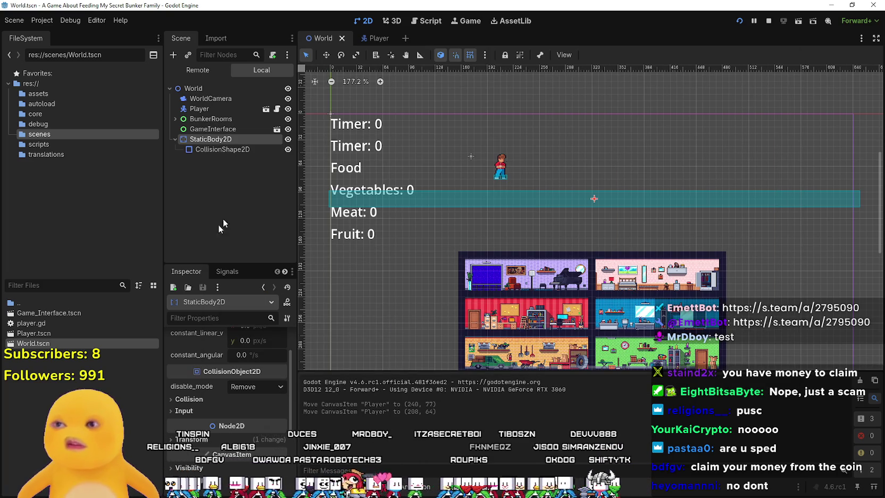
click(273, 148)
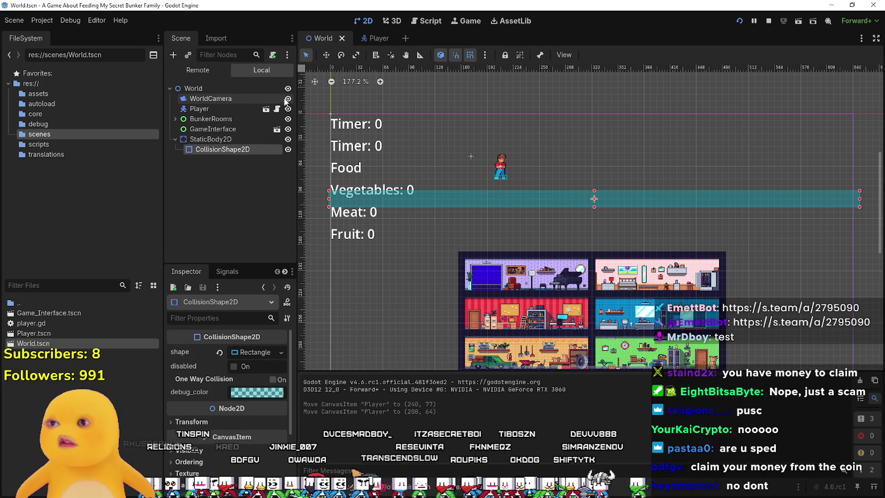
click(219, 140)
key(F5)
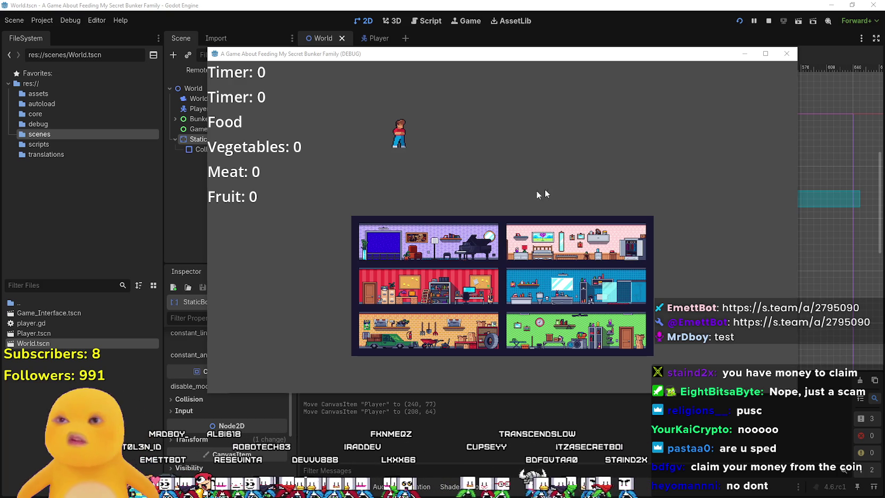
click(573, 189)
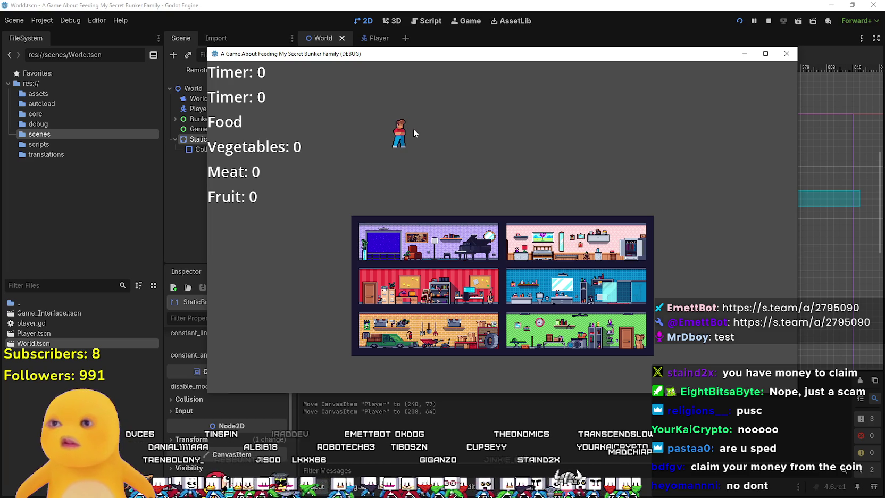
key(F8)
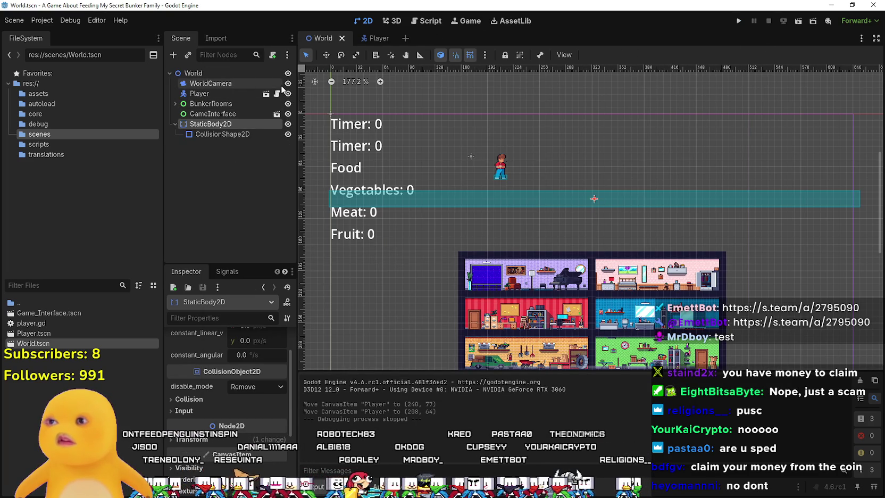
In player.gd, change the second "move_right" on line 16 to "move_left", then run the project.
click(277, 93)
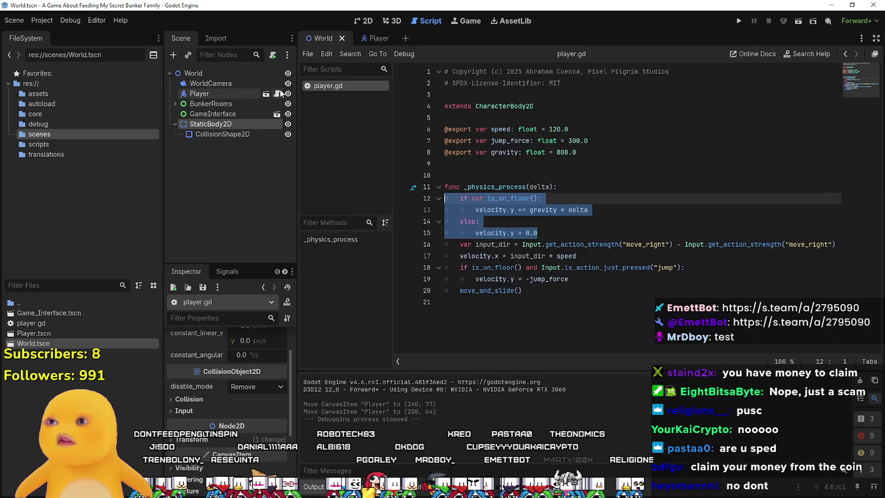
click(806, 244)
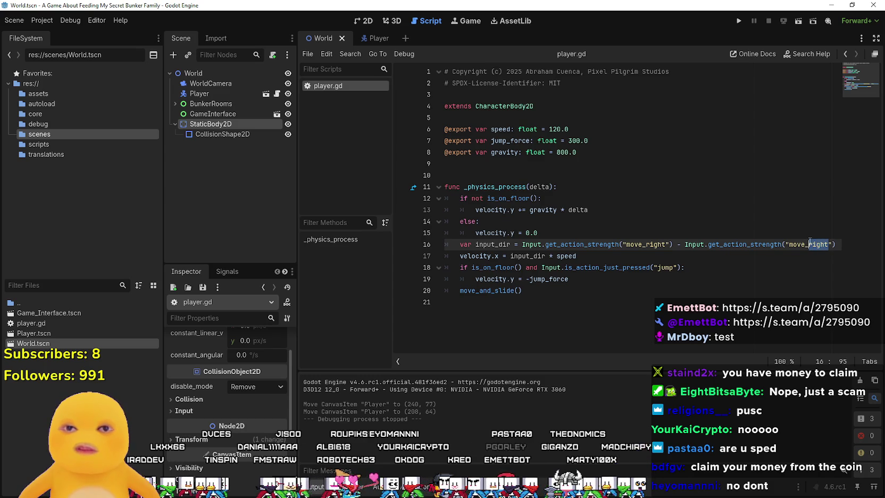
text(lef)
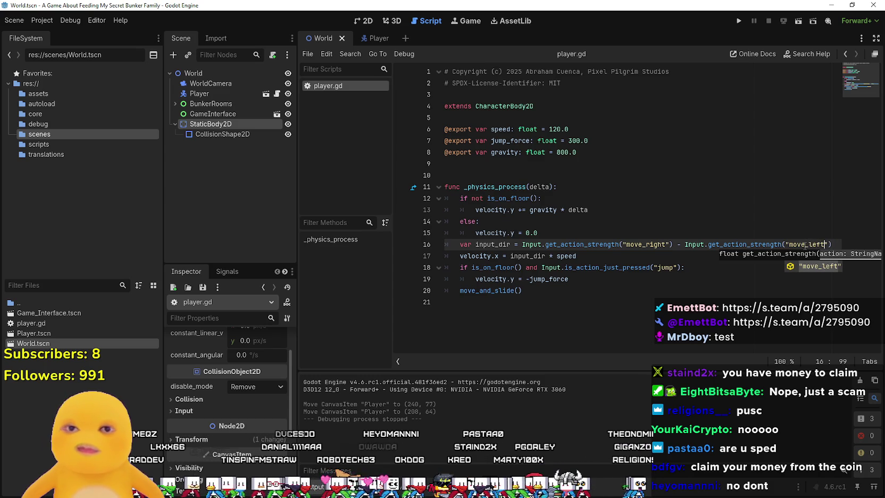
click(669, 283)
click(739, 21)
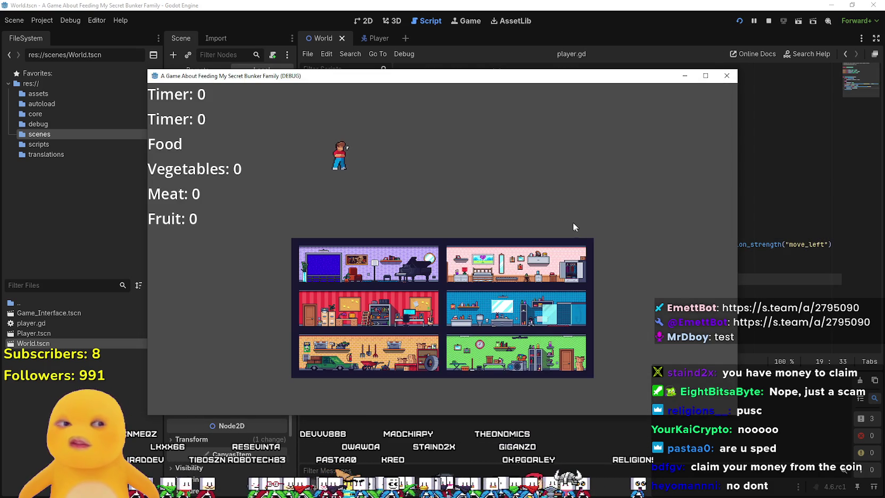
Walk the player right and left with the arrow keys and make it jump.
key(Right)
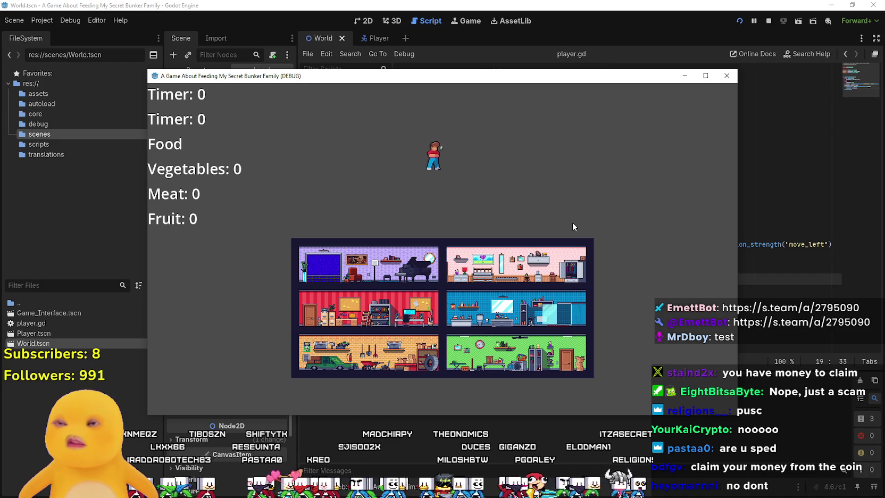
key(Left)
key(Left)
key(Up)
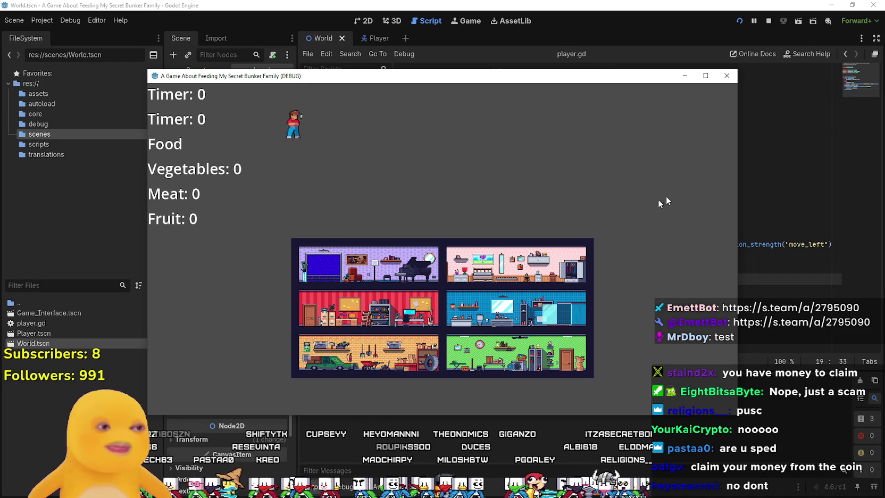
key(Right)
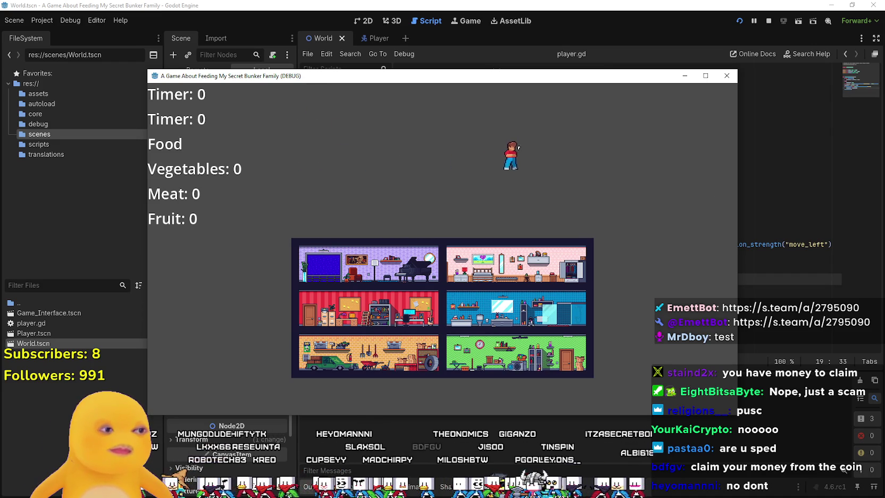
key(Left)
key(Left)
key(Right)
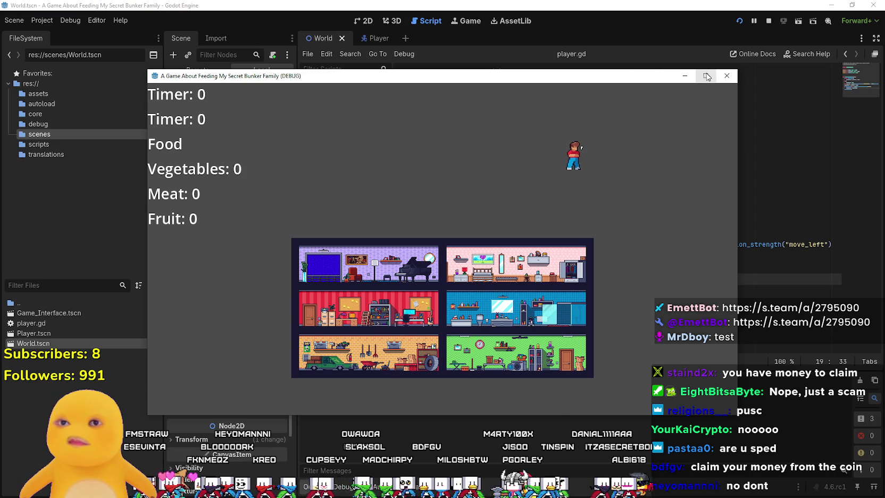
With the game window maximized, hop the player left and right, then shrink it and stop with F8.
click(706, 76)
double_click(572, 10)
key(Left)
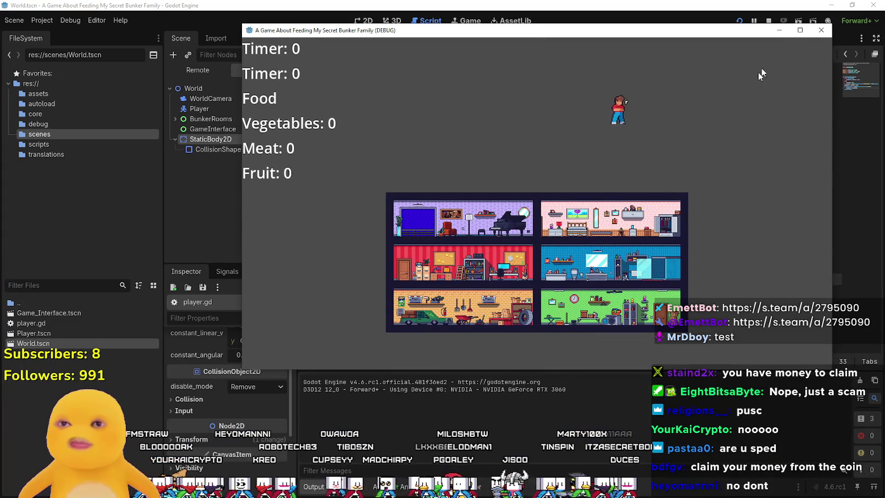
click(756, 28)
key(Up)
key(Right)
key(Right)
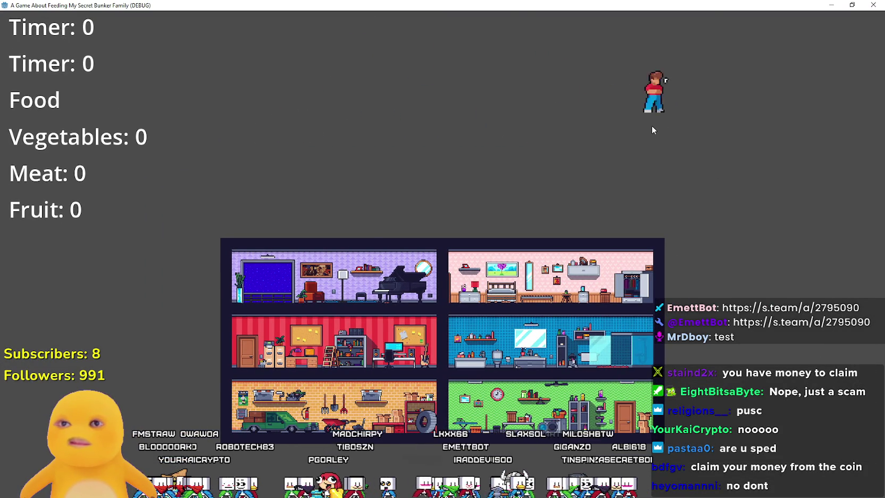
key(Left)
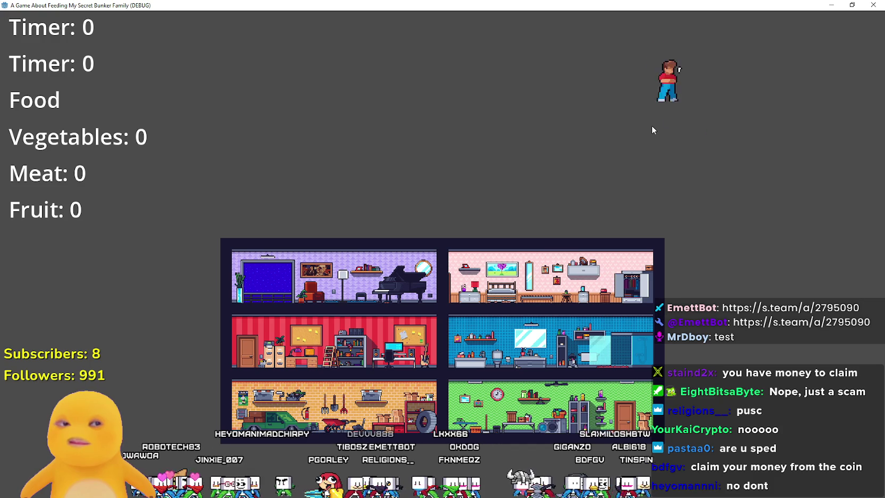
key(Left)
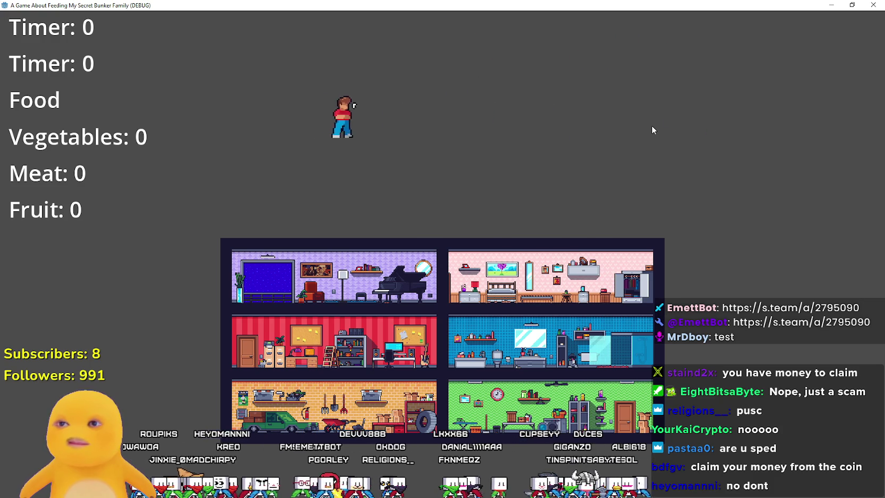
key(Right)
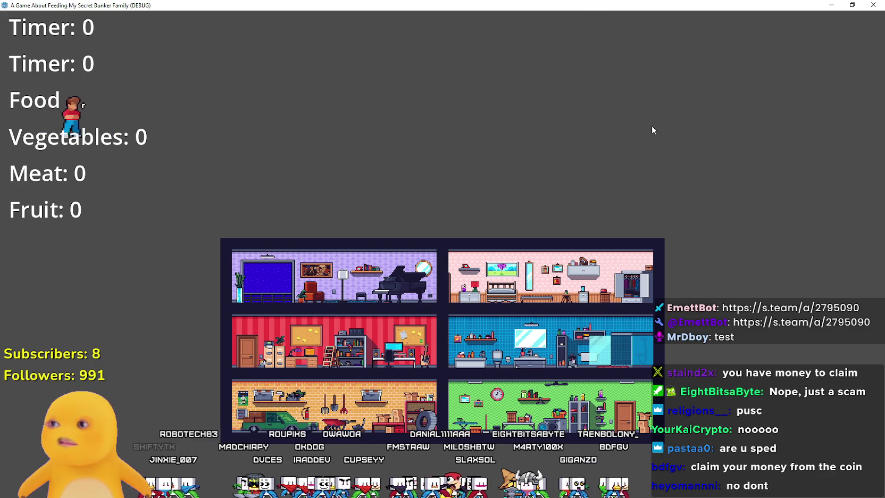
drag(667, 5, 558, 99)
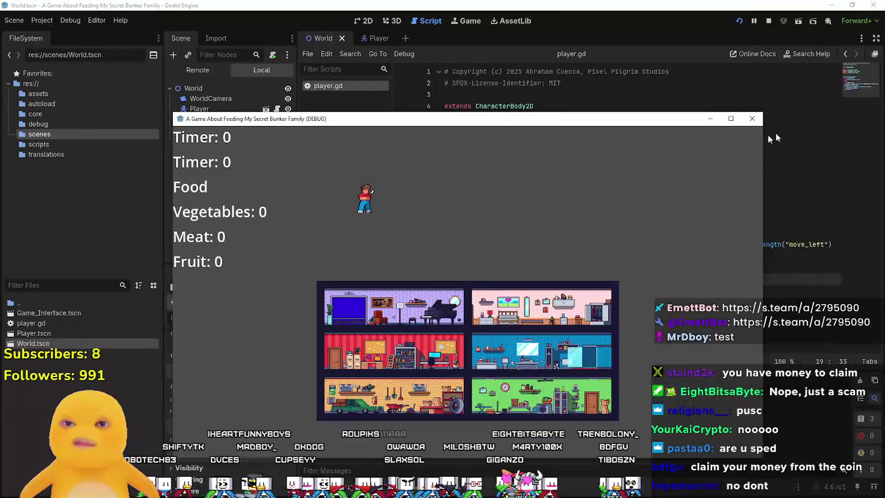
key(F8)
Select and delete the copyright header on lines 1–3 of player.gd.
click(525, 163)
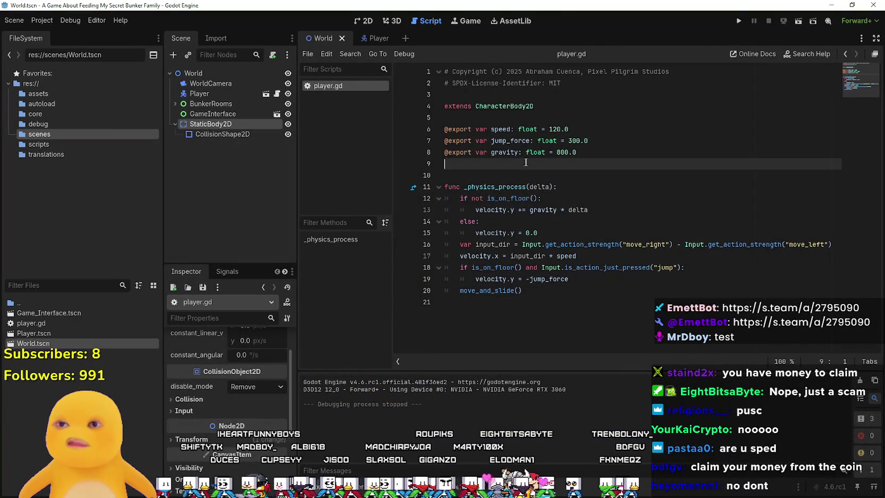
click(580, 129)
click(580, 86)
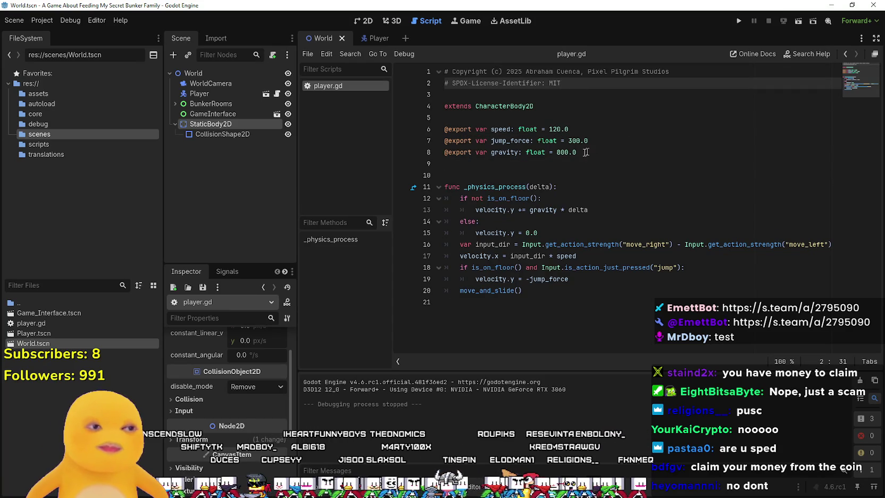
click(484, 97)
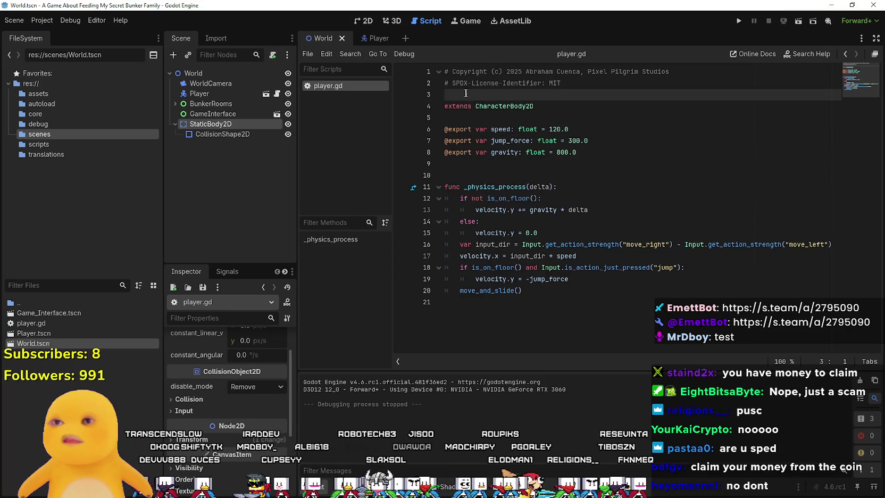
drag(446, 106, 444, 69)
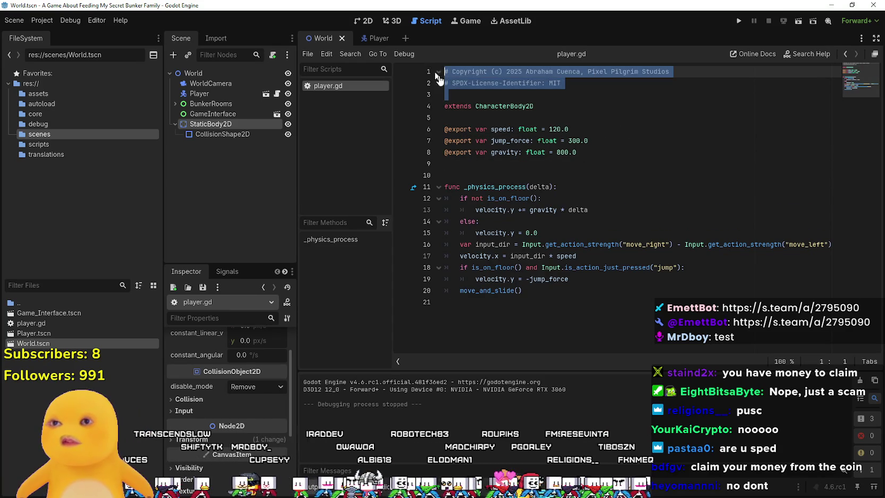
key(BackSpace)
Add a class_name Player line above extends CharacterBody2D and save the script.
click(485, 84)
key(Up)
key(End)
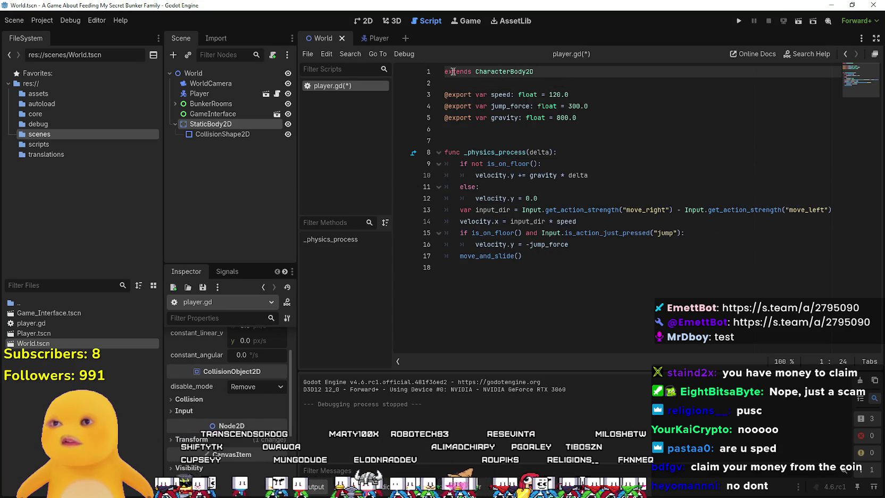
key(Return)
key(Up)
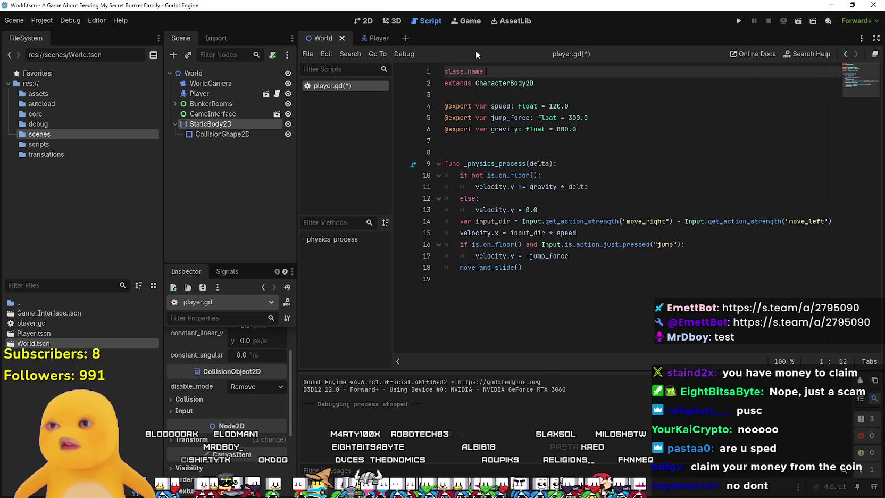
text(Cha)
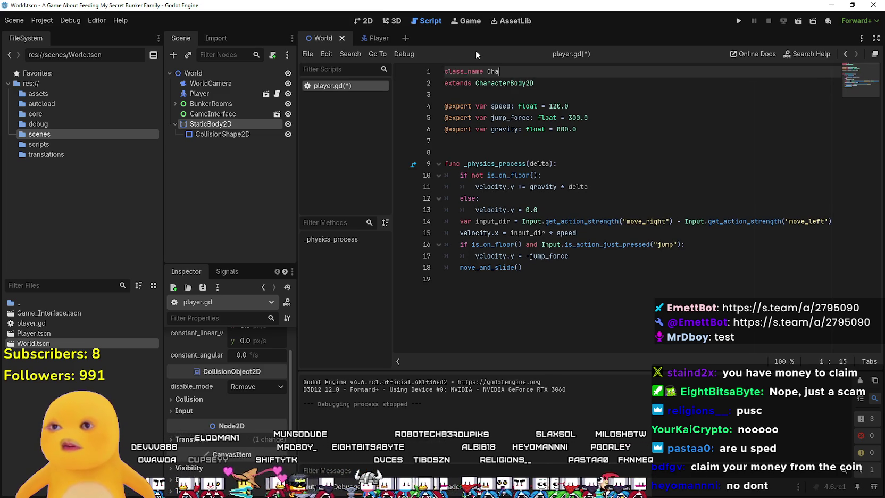
key(BackSpace)
key(BackSpace)
key(BackSpace)
text(Player)
key(ctrl+s)
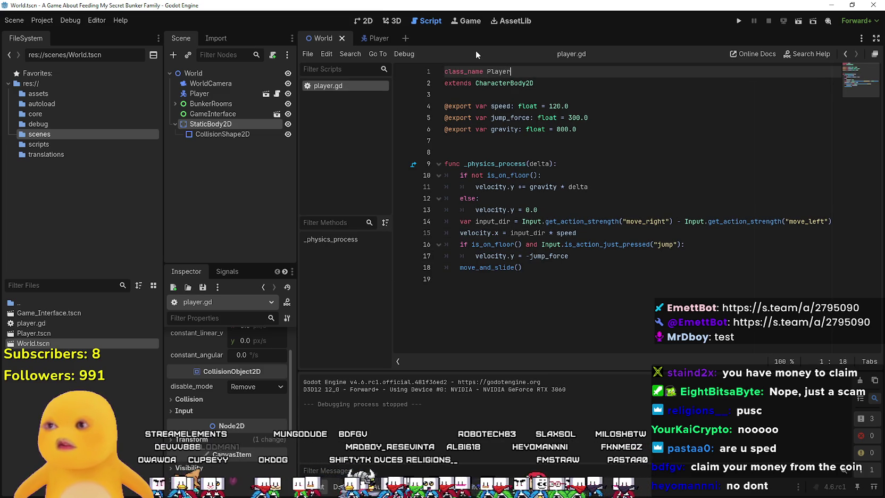
Insert a blank line above the exported variables.
click(473, 138)
key(Up)
key(Up)
key(Up)
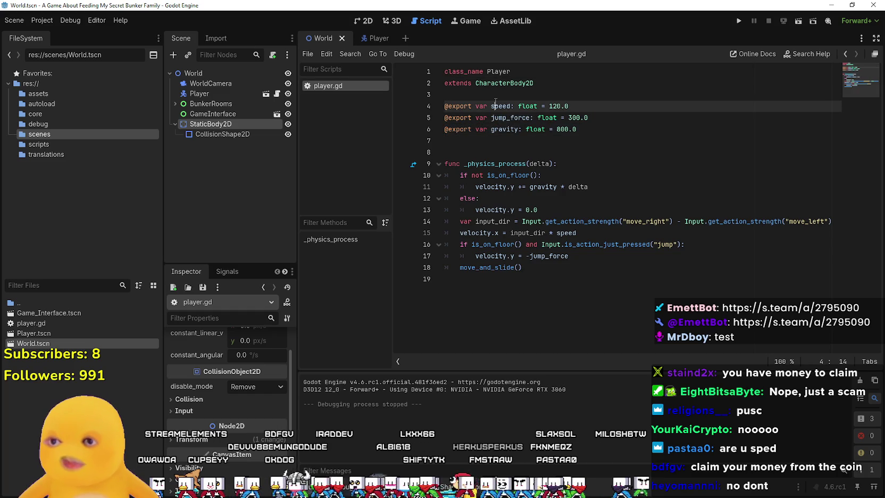
key(Return)
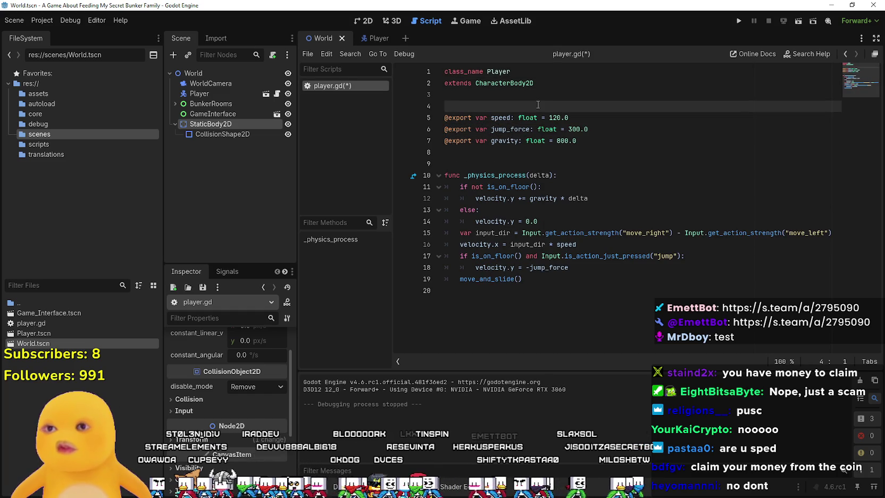
click(584, 155)
click(587, 162)
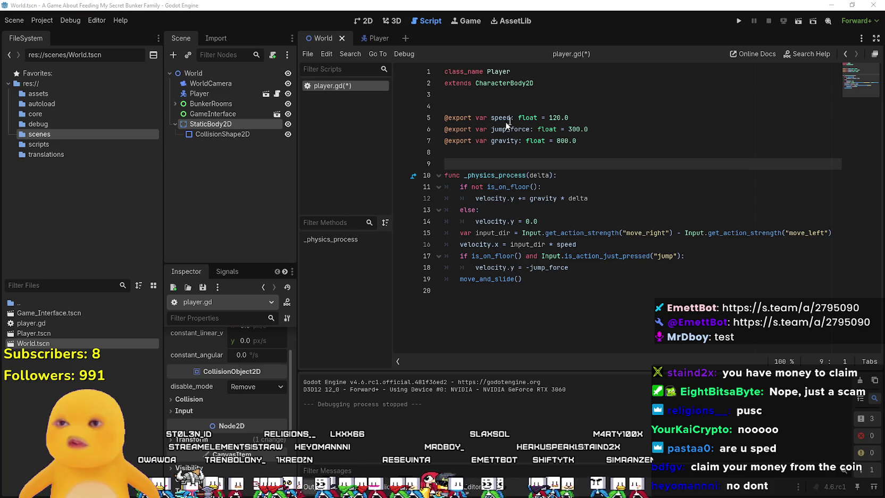
Remove the stray 'C' and '@' characters so line 4 is left empty.
click(506, 106)
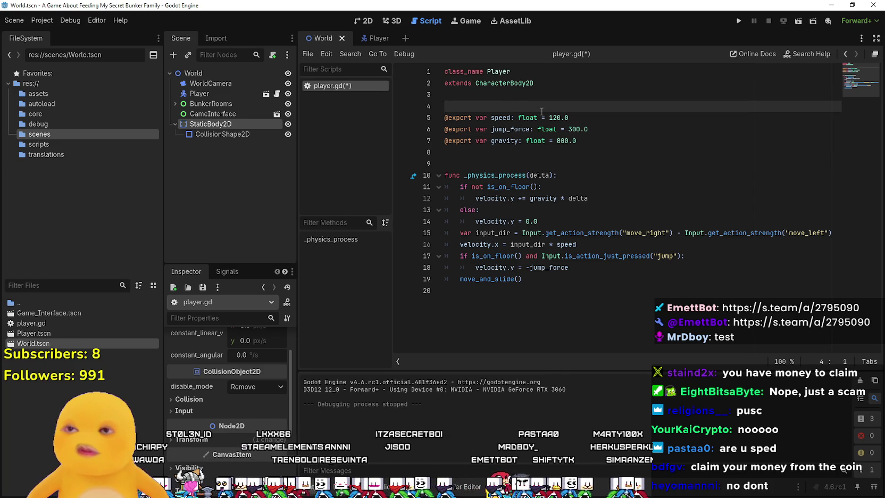
text(@)
key(BackSpace)
text(@)
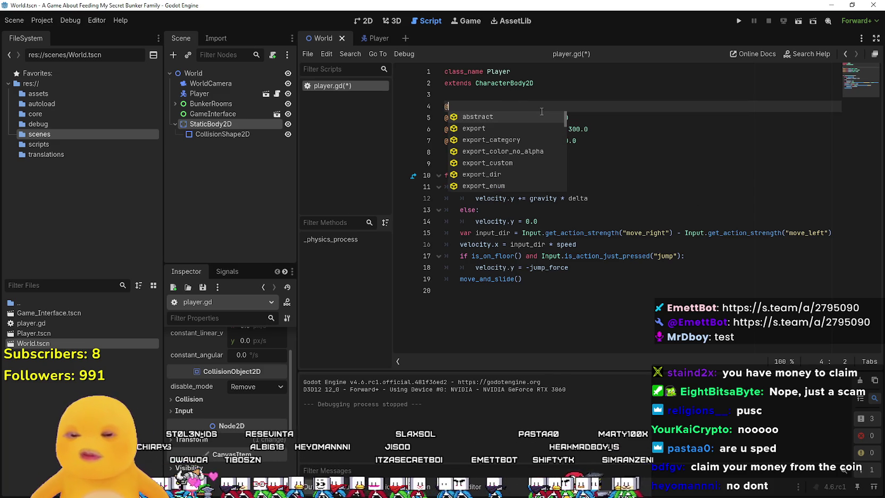
key(BackSpace)
text(C)
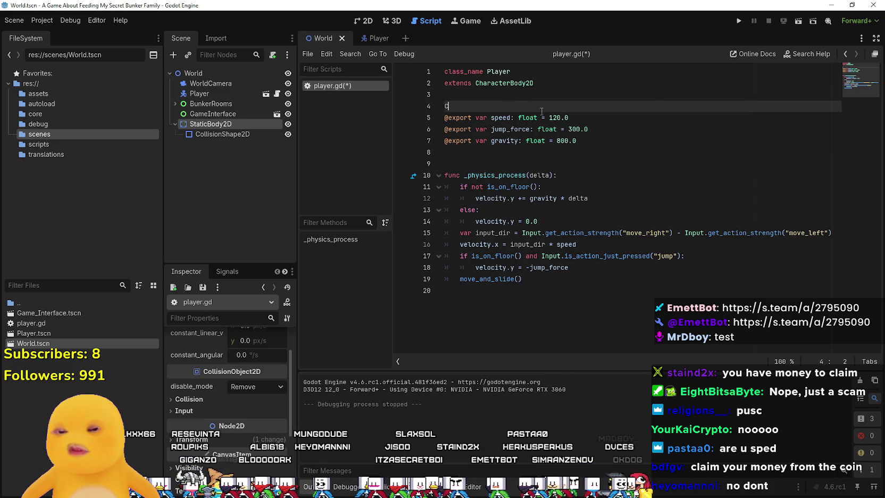
key(BackSpace)
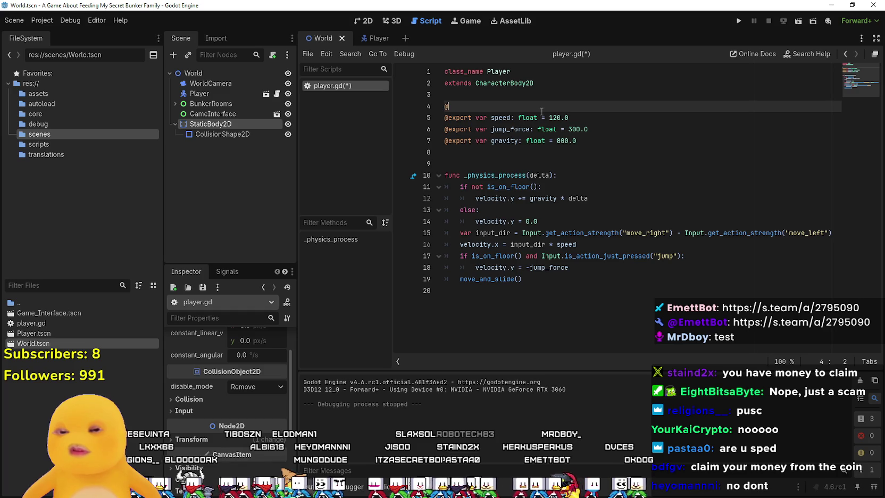
key(BackSpace)
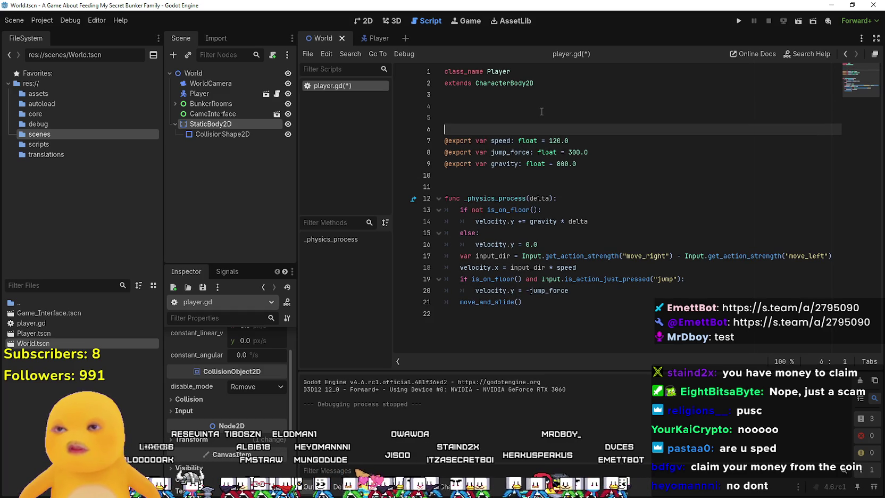
click(542, 109)
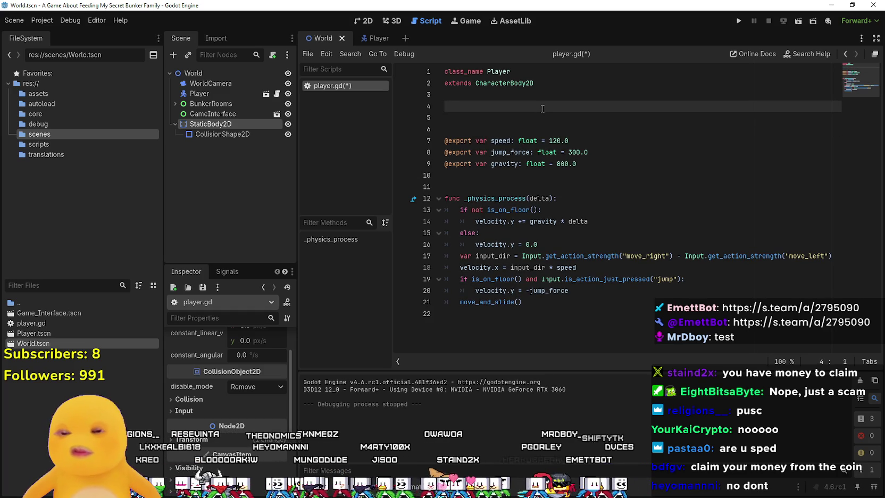
key(ctrl+space)
key(Escape)
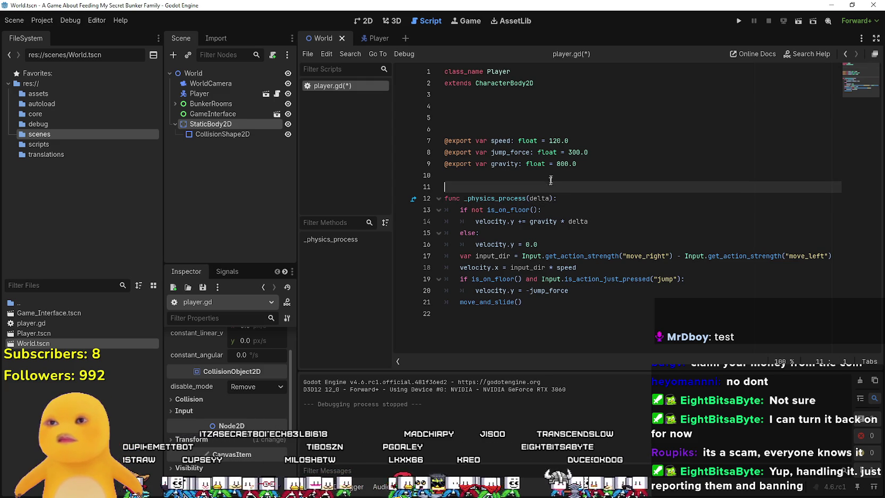
Delete the empty line 5 between the class header and the exports.
click(555, 118)
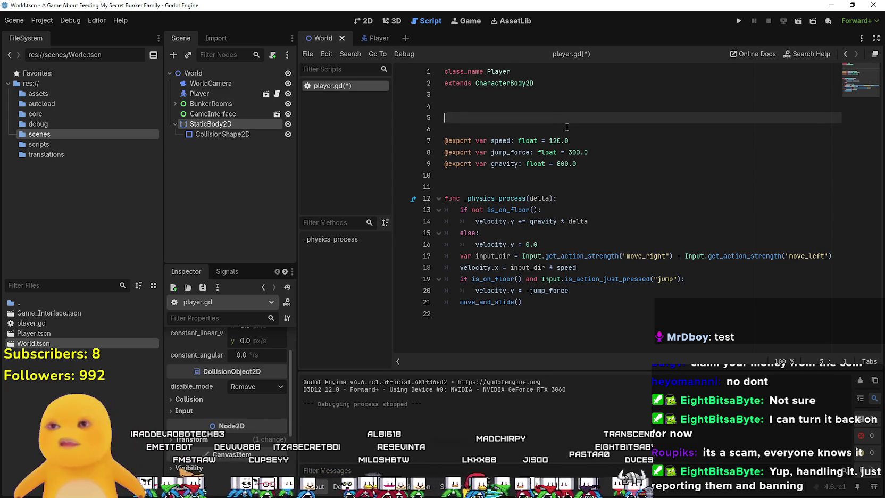
key(BackSpace)
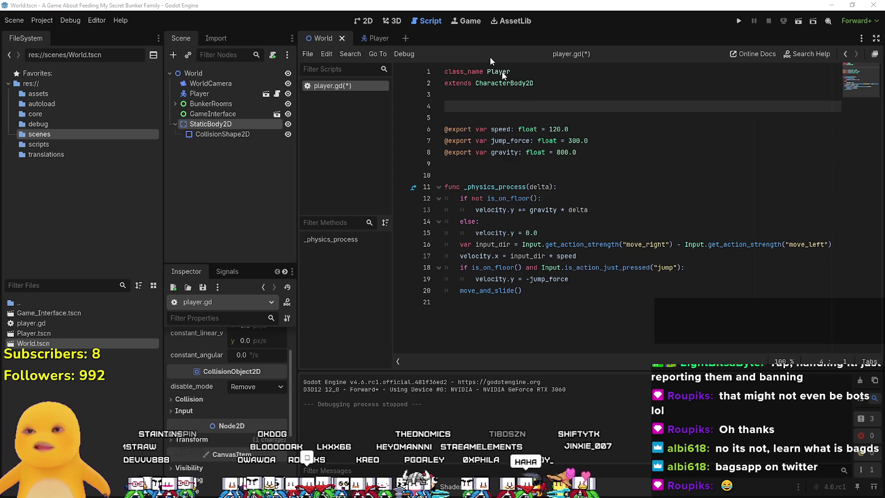
Delete two blank lines from line 4, leaving one blank line before the speed, jump_force and gravity exports.
click(596, 171)
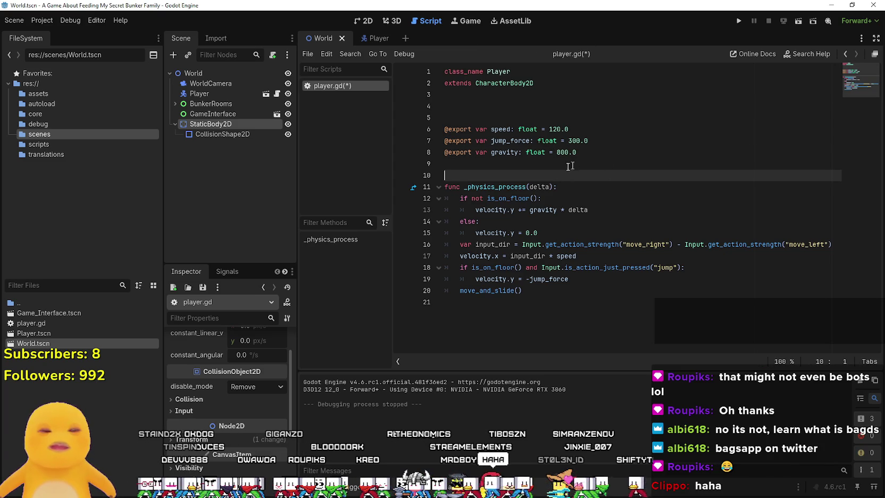
click(538, 109)
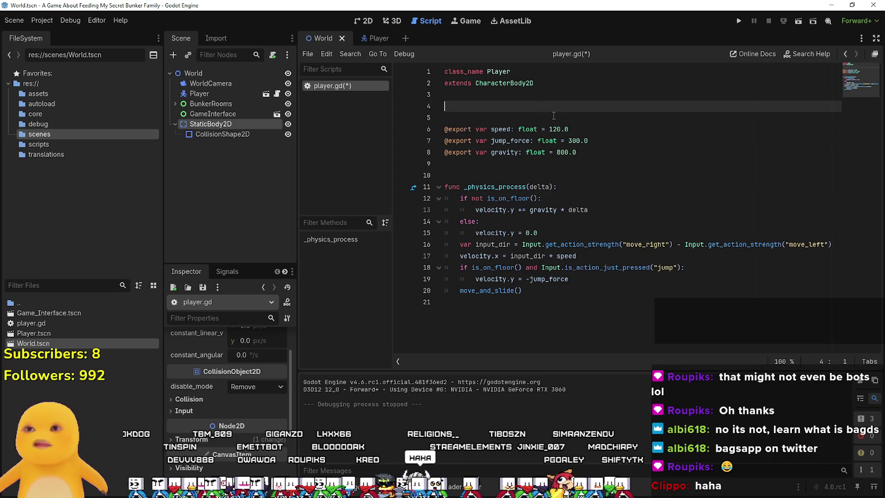
key(BackSpace)
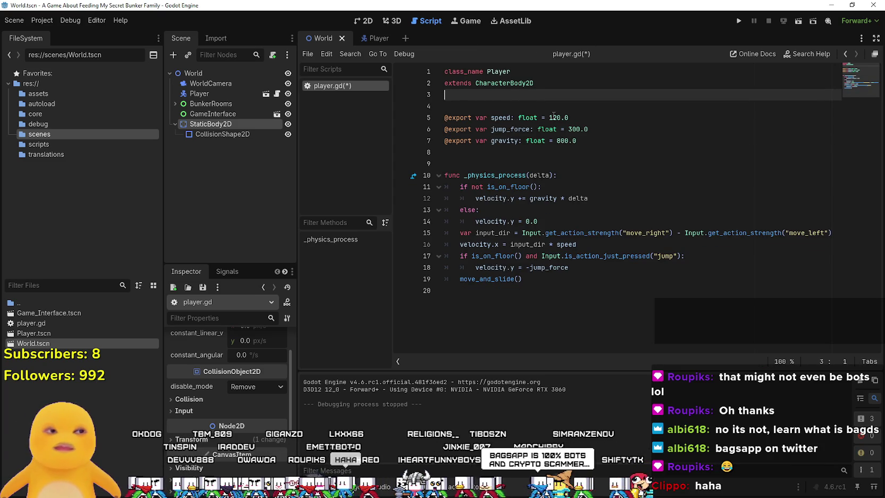
key(BackSpace)
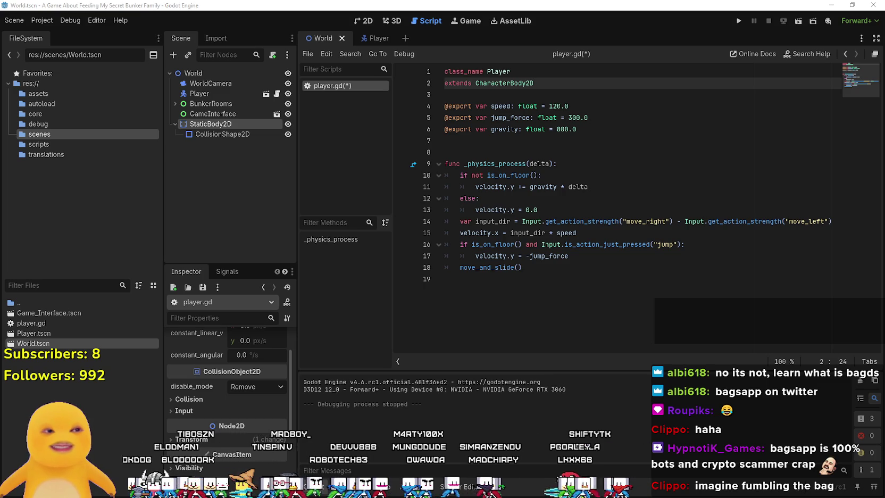
click(607, 200)
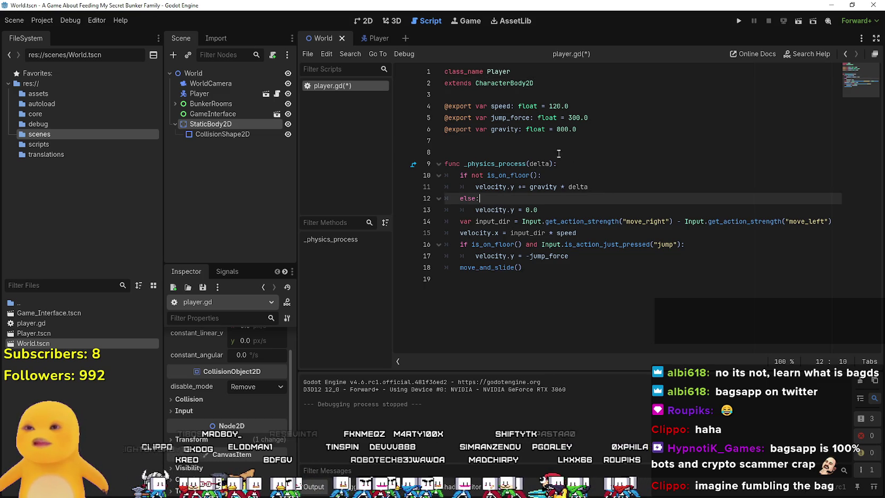
click(559, 152)
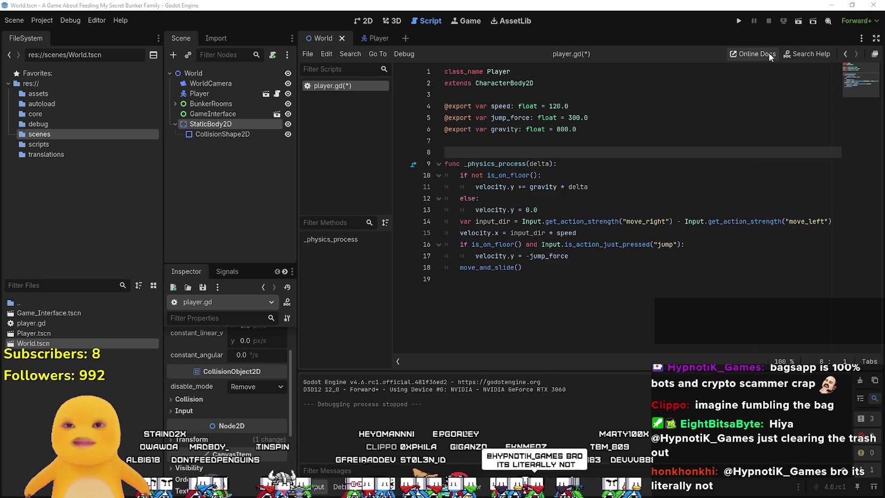
Launch the game in an enlarged window and walk the character right, then left, then right.
click(738, 21)
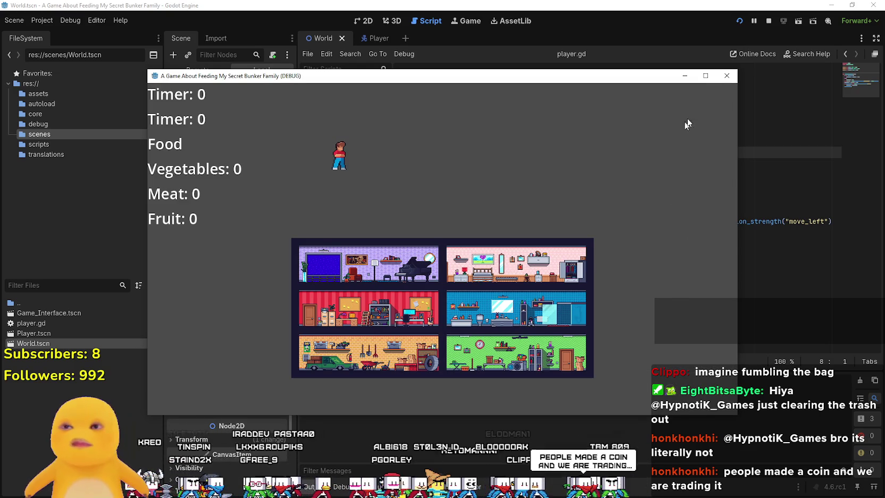
click(705, 75)
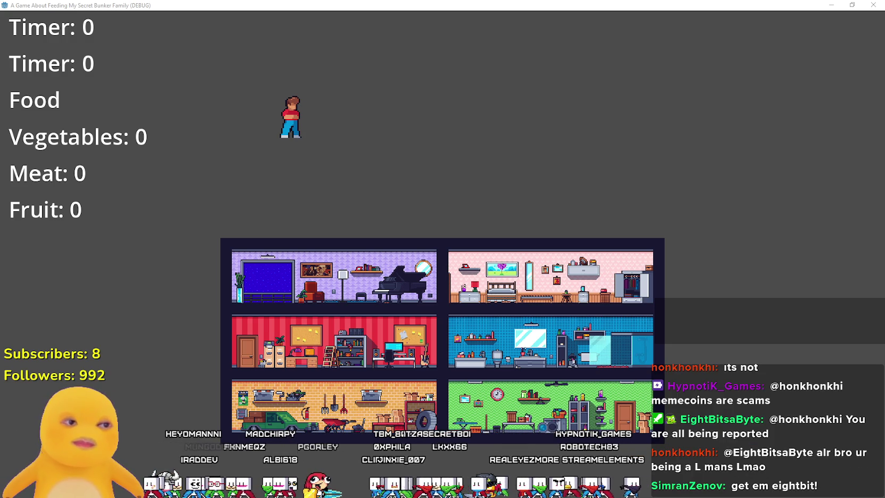
key(d)
key(a)
key(d)
Run the character back and forth above the bunker rooms, jumping repeatedly.
key(space)
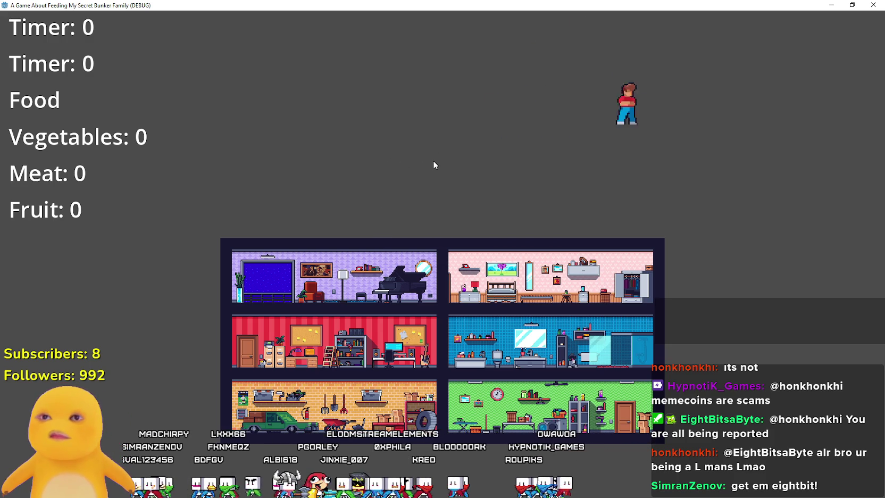
key(a)
key(space)
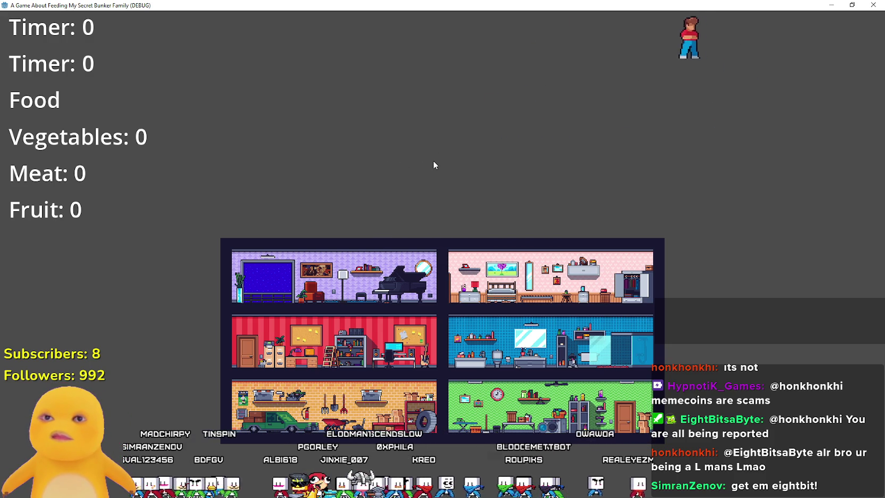
key(space)
key(space)
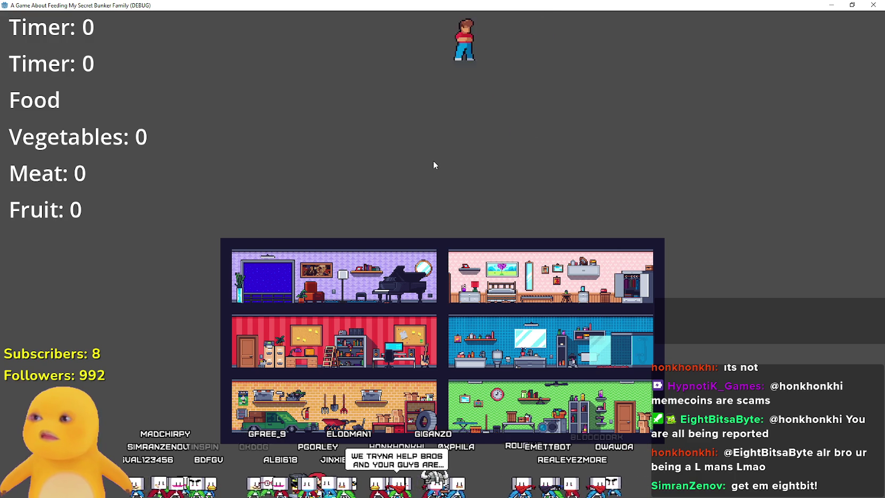
key(space)
key(space)
key(d)
key(space)
key(space)
key(space)
key(space)
key(a)
key(space)
key(space)
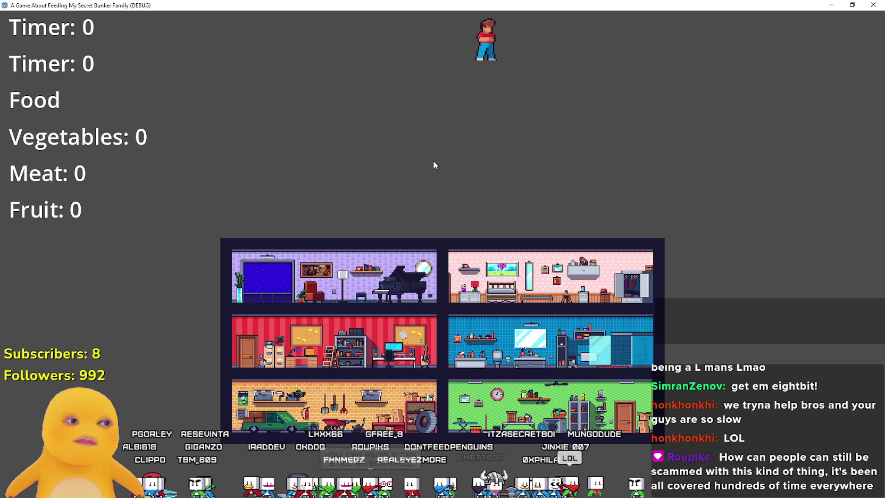
key(space)
key(space)
key(space)
key(space)
key(space)
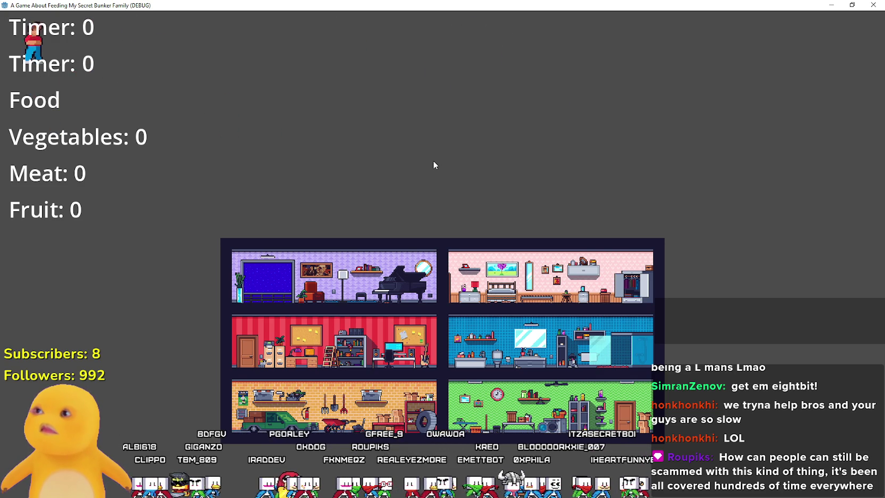
Jump at the left edge, then keep running right and left with jumps, ending facing right.
key(space)
key(d)
key(space)
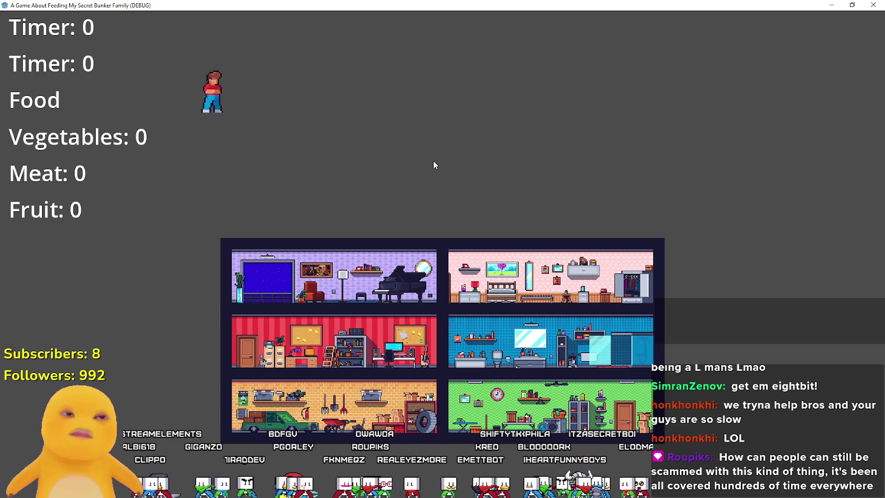
key(space)
key(space)
key(space)
key(space)
key(a)
key(space)
key(space)
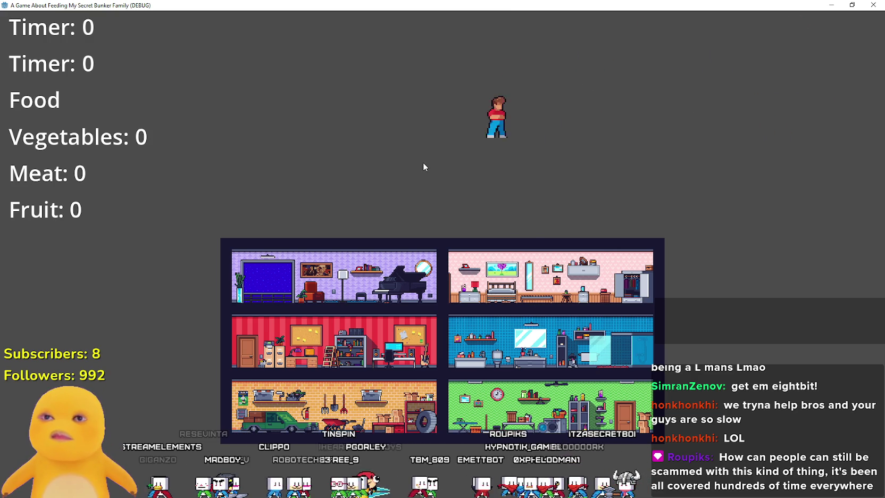
key(space)
key(space)
key(space)
key(space)
key(space)
key(d)
key(space)
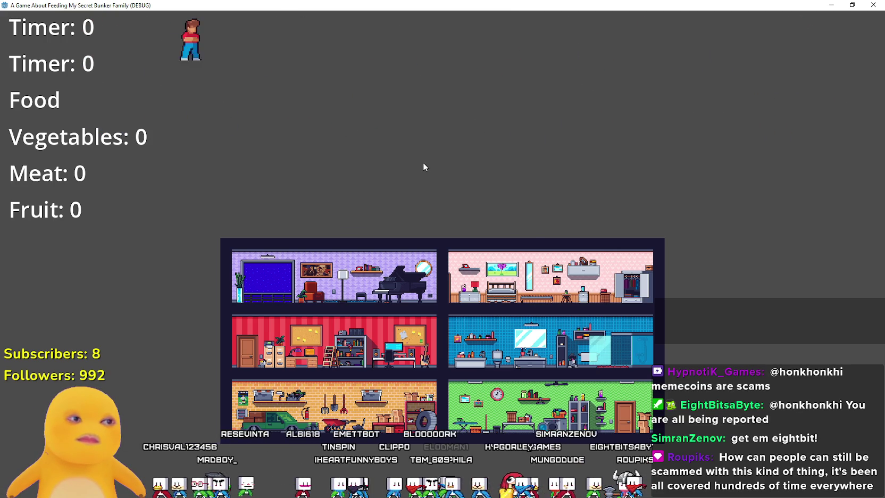
key(space)
key(a)
key(d)
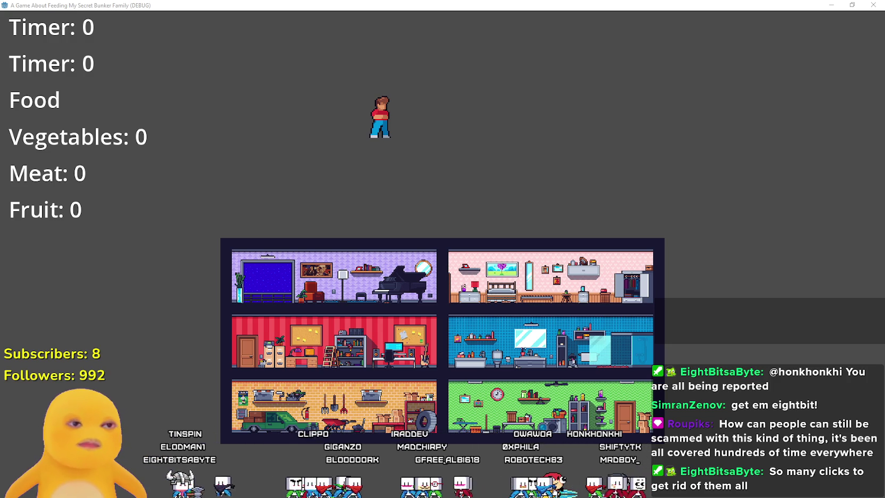
In the focused game window, walk the player right, jump, and keep moving right while falling.
click(456, 194)
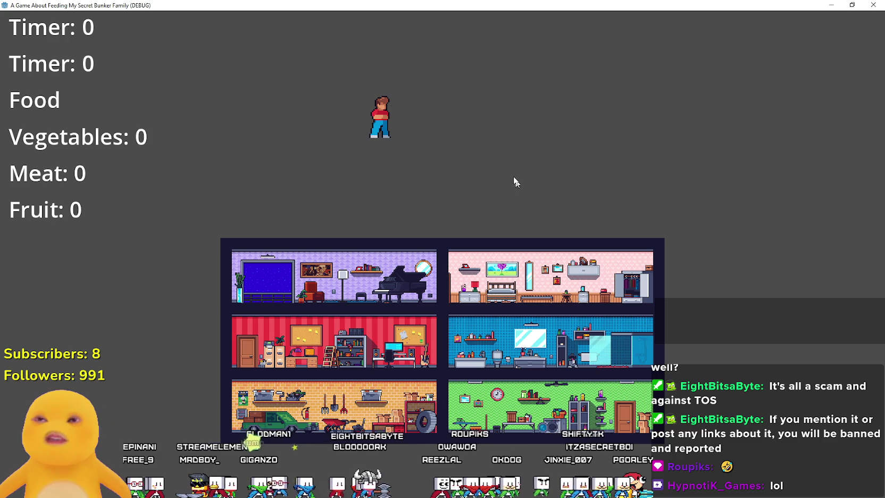
key(Right)
key(space)
key(Right)
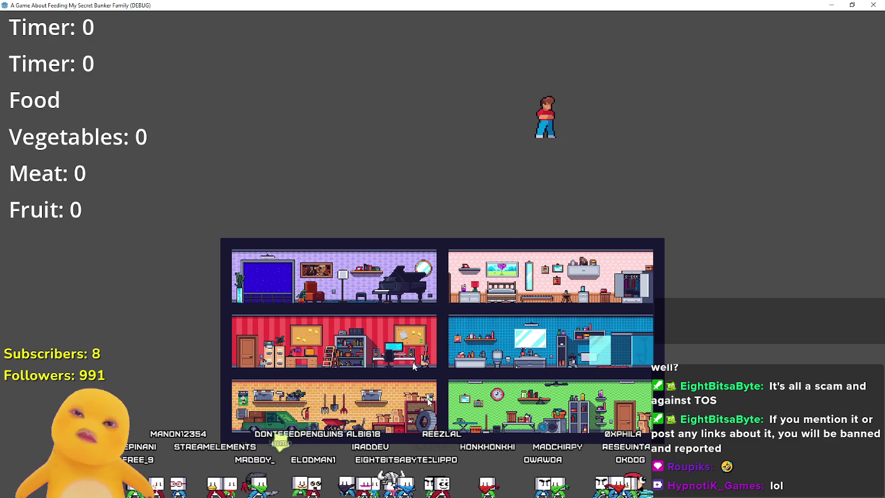
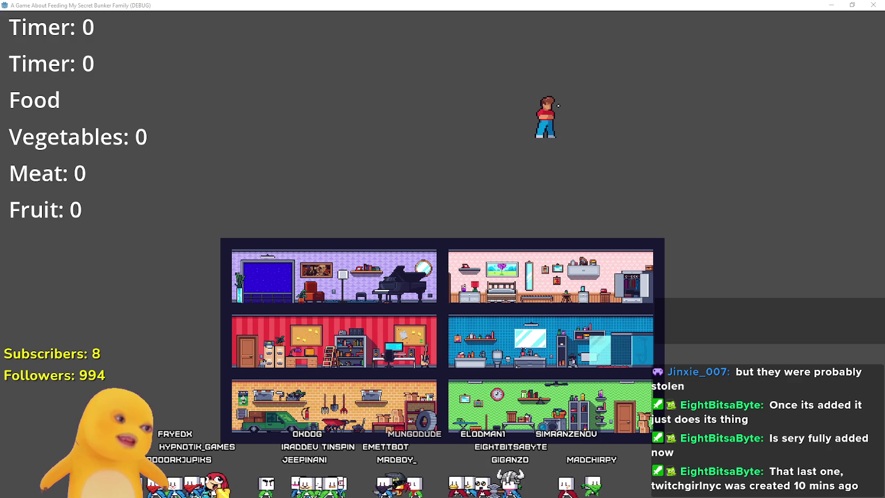
Stop the running Godot game test with F8.
click(452, 260)
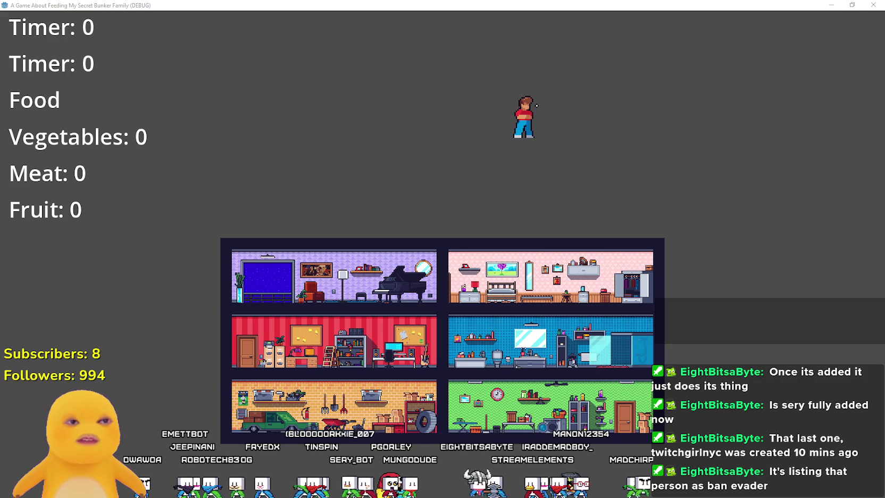
click(512, 173)
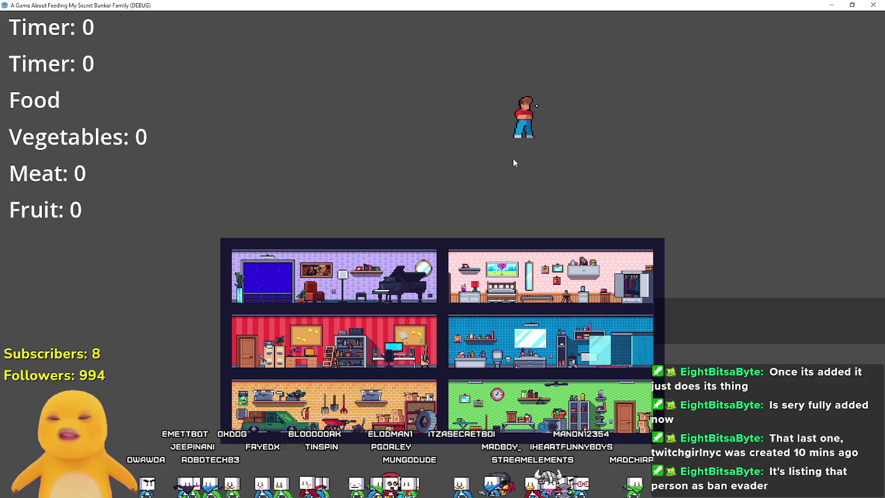
key(F8)
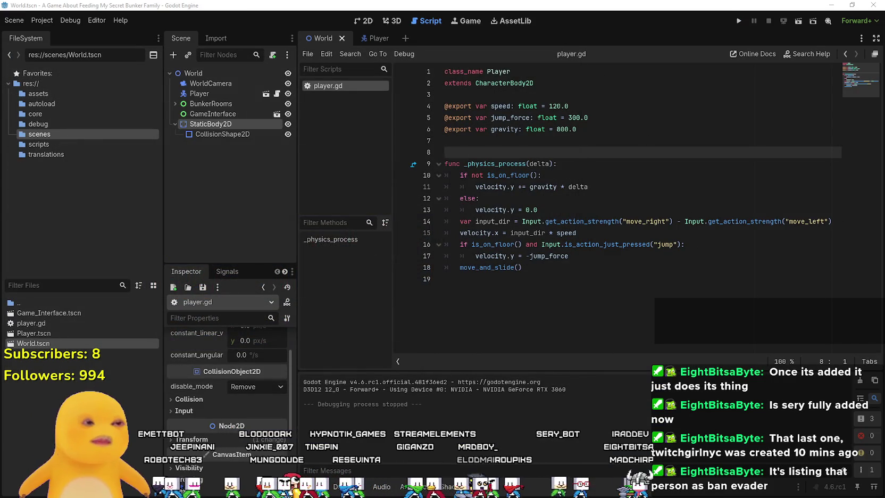
Minimize Godot, Explorer, Aseprite, the browser and Notepad, then launch Hytale.
click(827, 5)
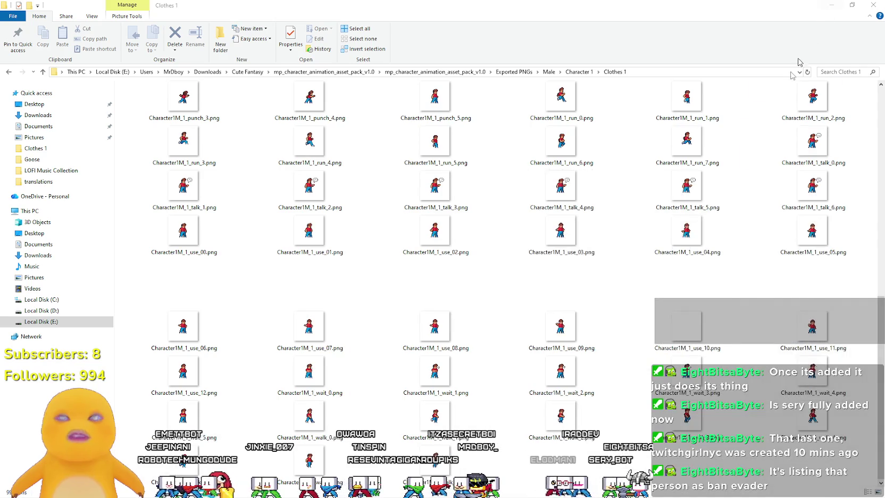
click(830, 4)
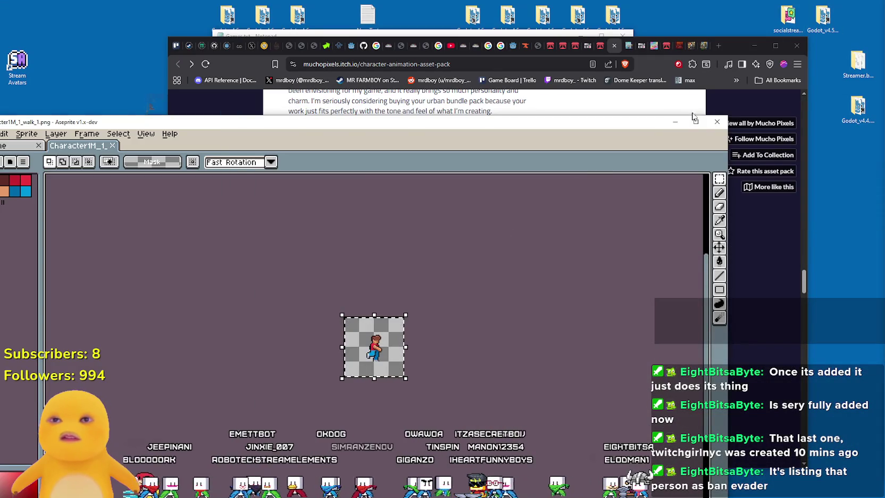
click(717, 122)
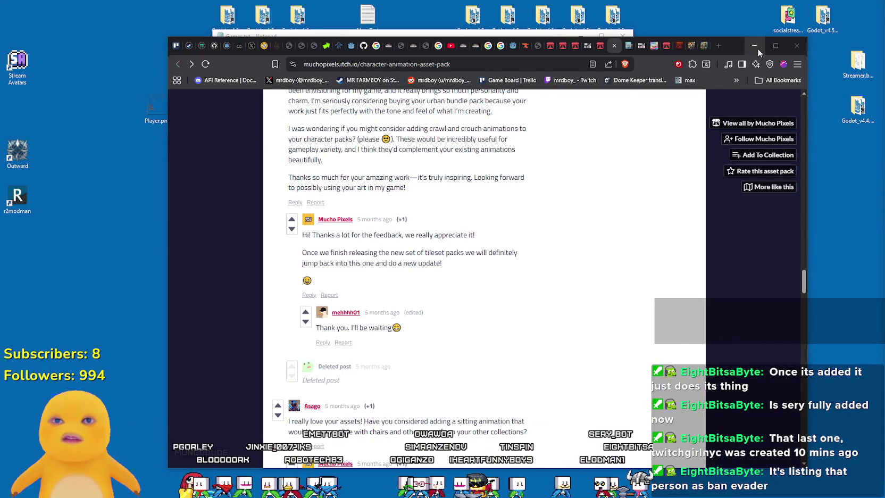
click(754, 46)
click(581, 36)
click(700, 78)
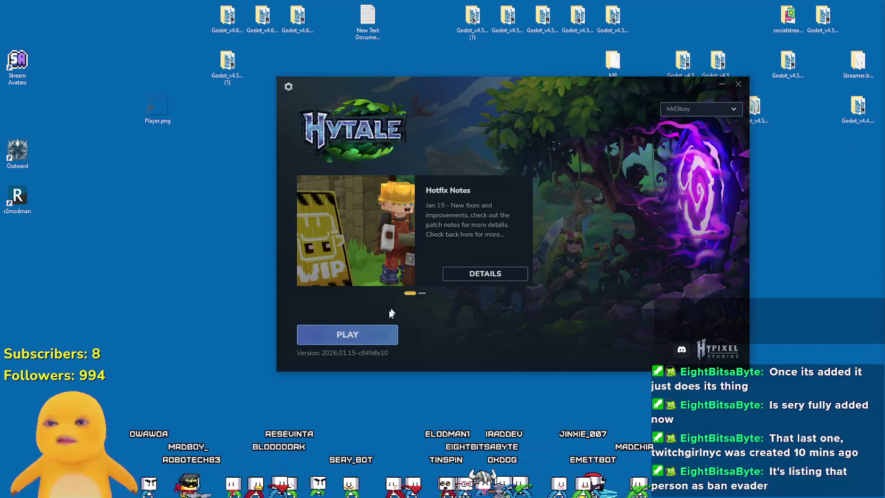
click(370, 335)
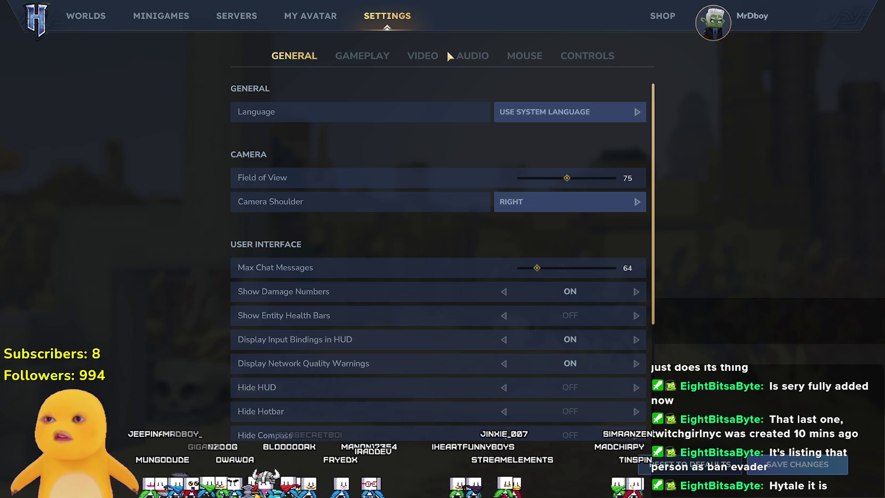
Set Fullscreen to OFF on the VIDEO tab, then go back to the main menu.
click(416, 58)
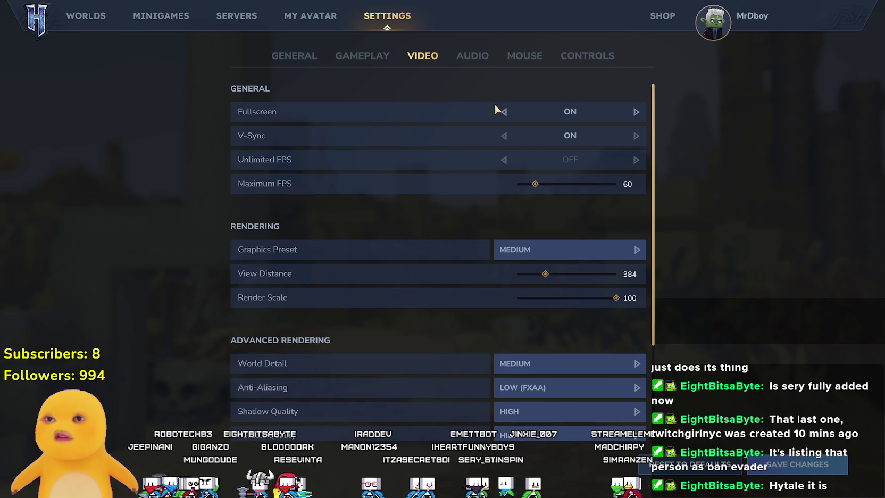
click(497, 110)
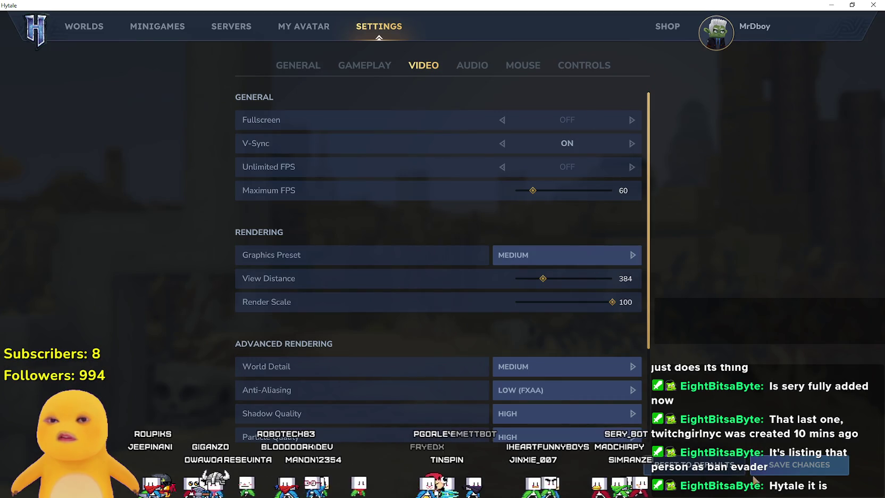
key(Escape)
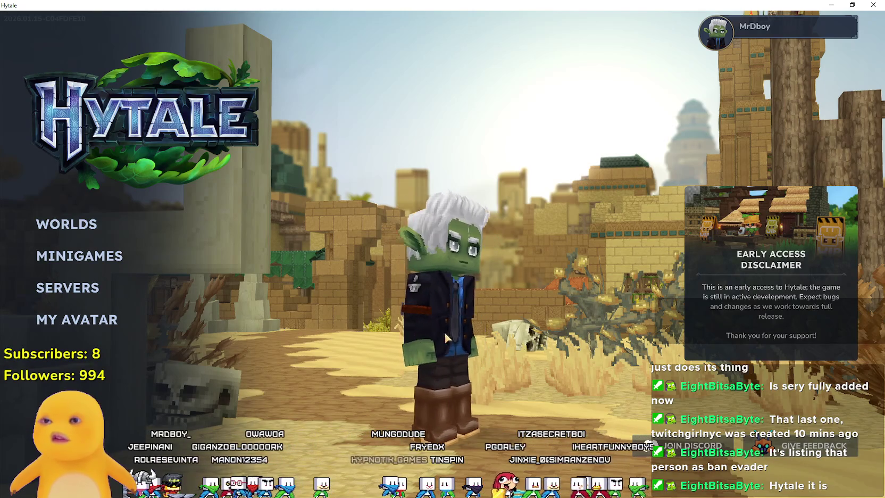
click(67, 224)
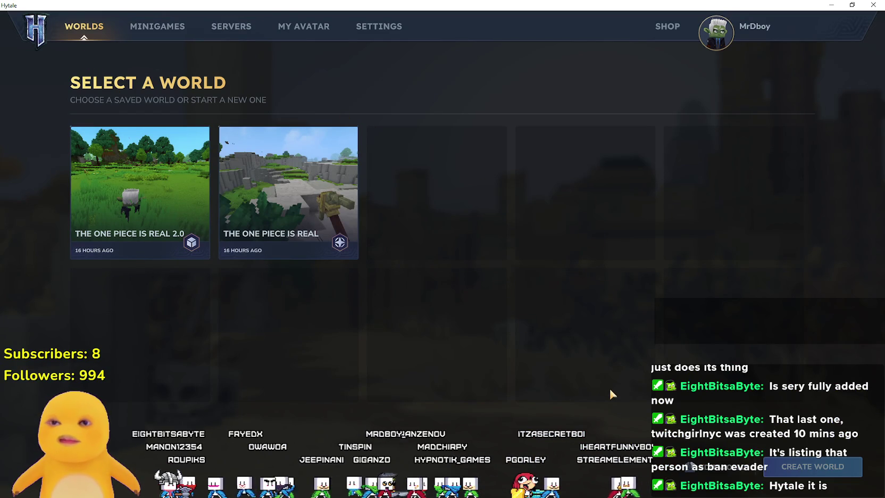
key(Escape)
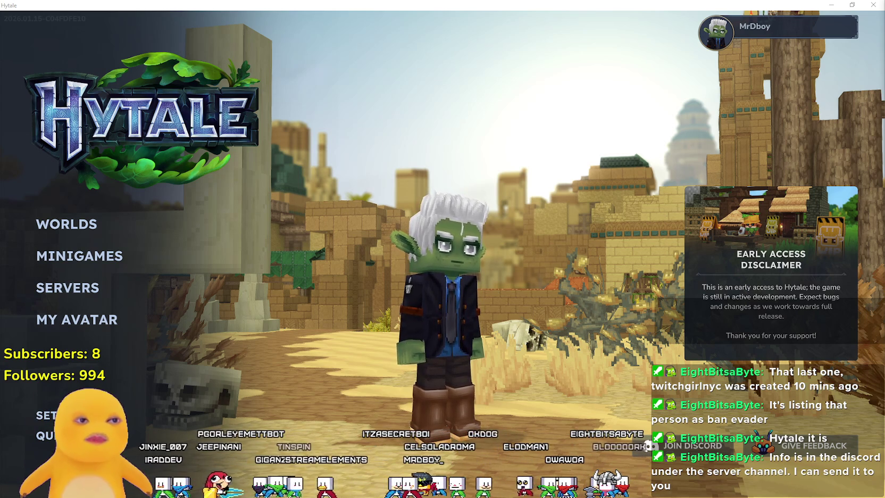
Minimize the game window while the world loads to the First Gate of the Echo.
key(super+d)
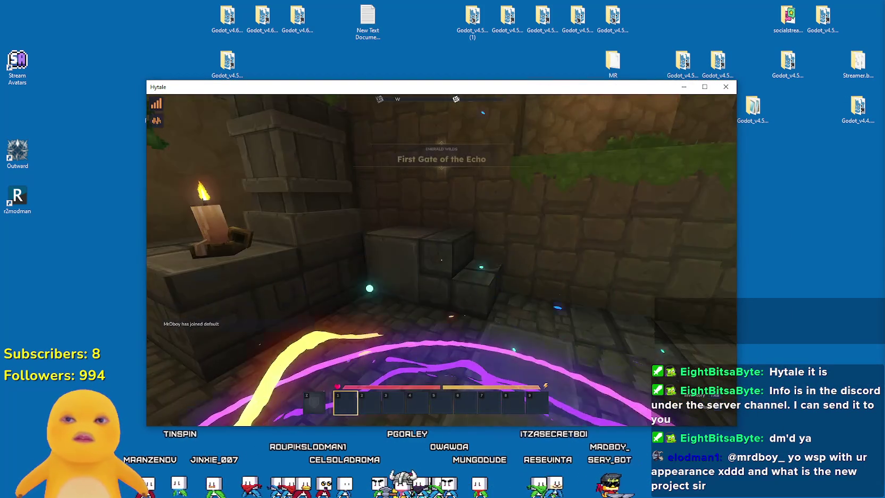
Pause, maximize the game window, and resume play.
key(Escape)
click(705, 87)
key(Escape)
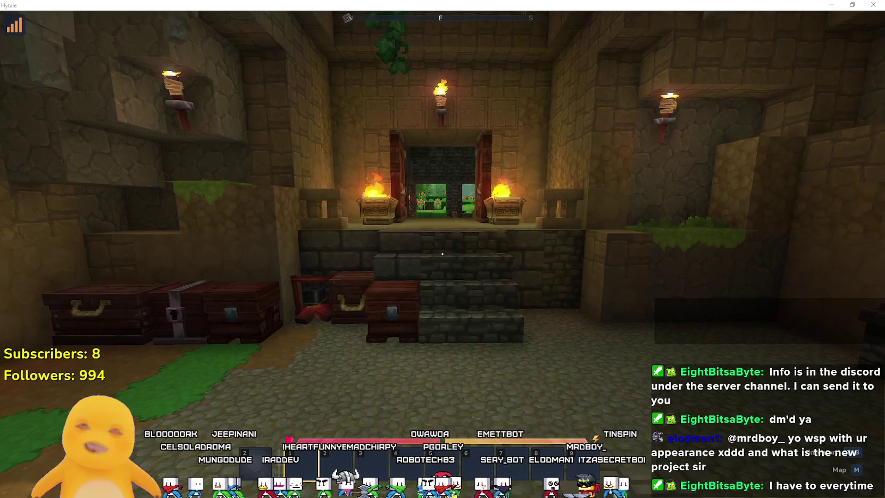
Walk past the chests up the stone stairs and through the candle-lit room.
key(w)
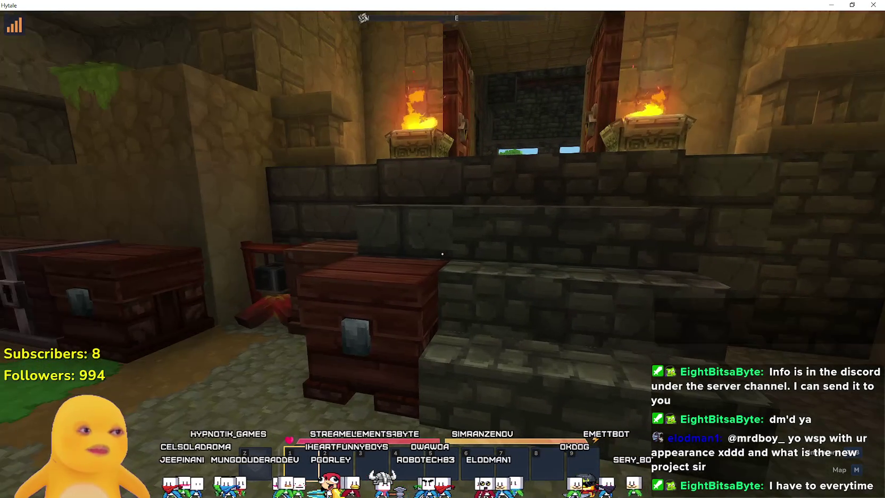
mouse_move(442, 253)
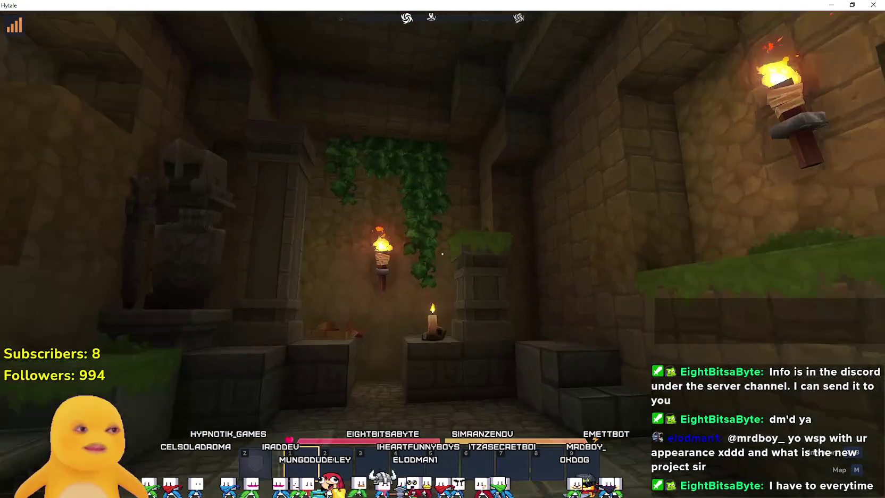
key(w)
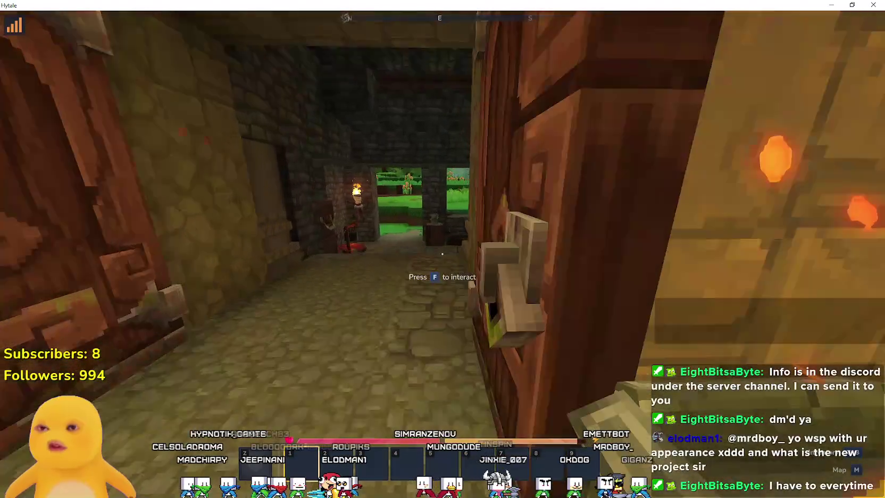
key(w)
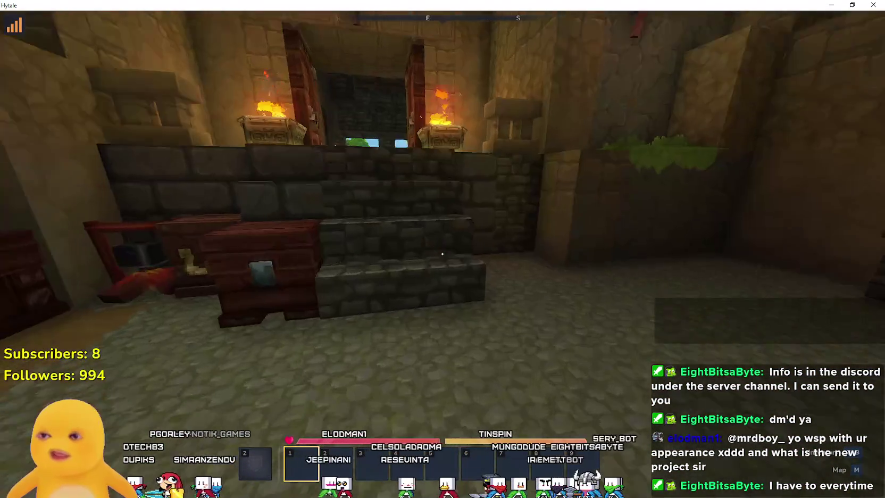
Step out onto the field by the river, then walk back inside to the brazier-flanked doorway.
key(w)
key(w)
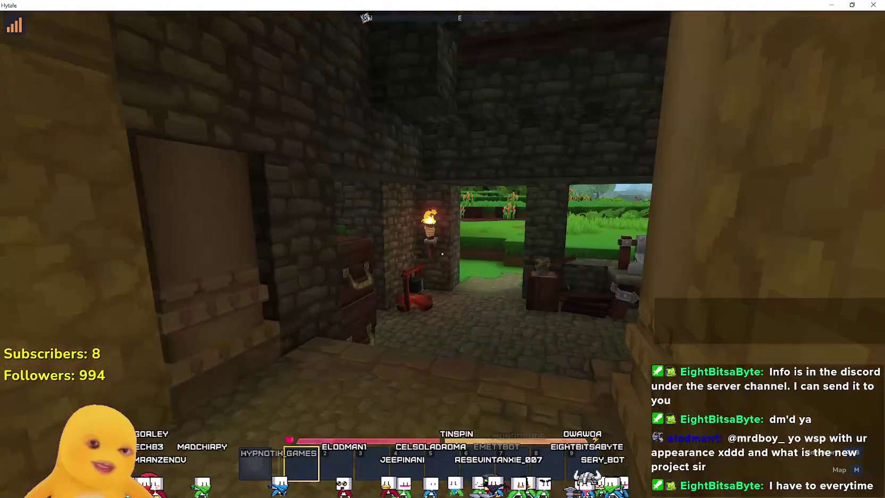
key(w)
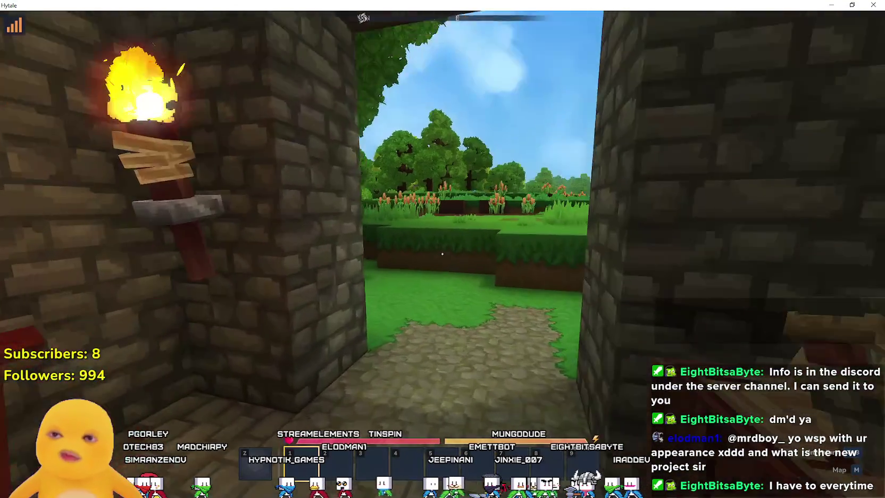
key(w)
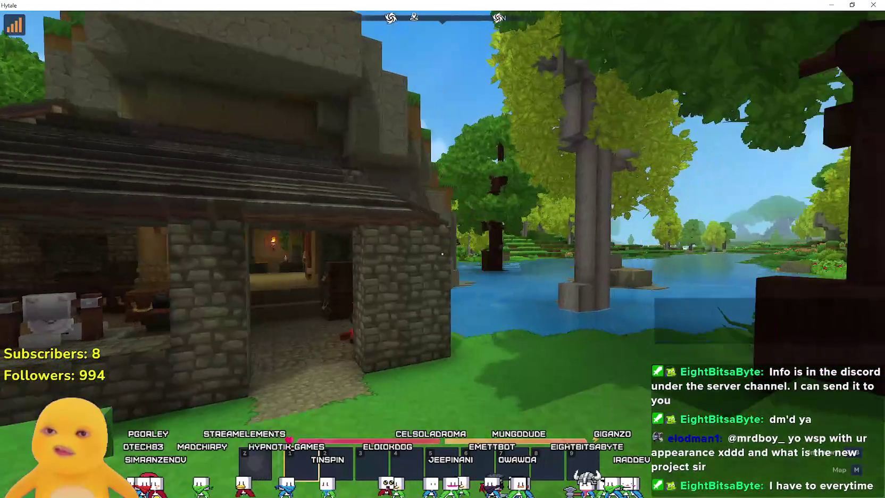
key(w)
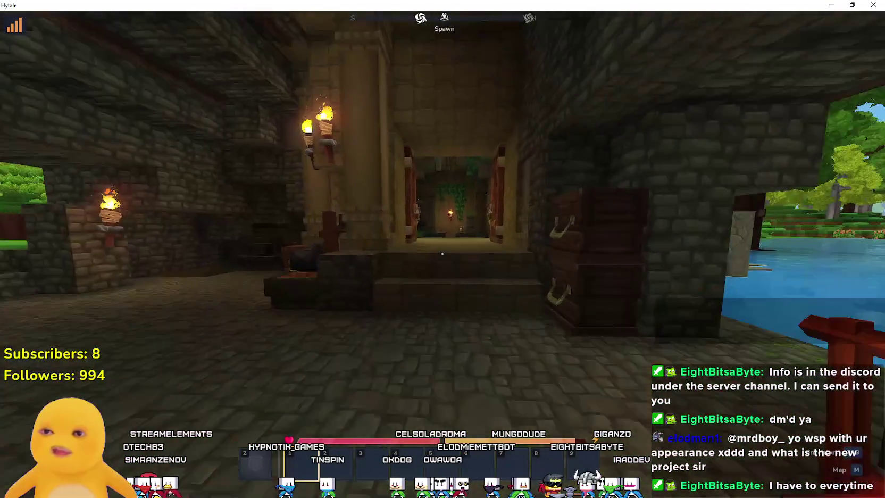
key(w)
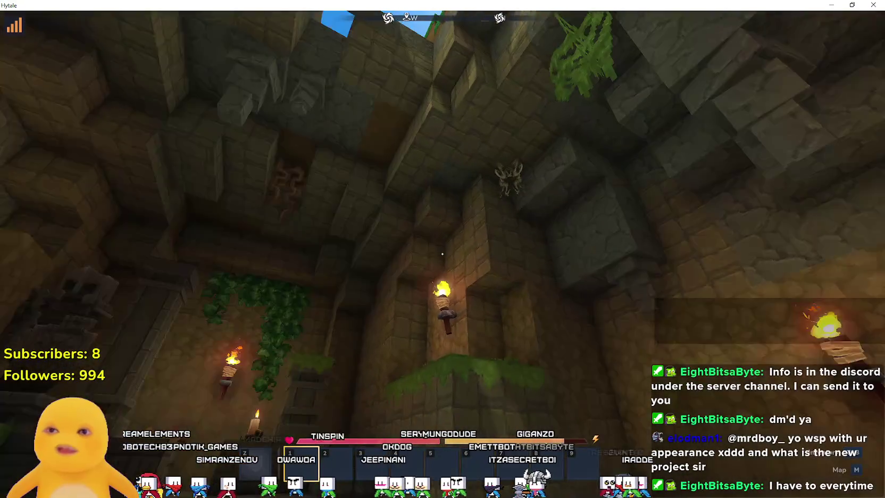
key(w)
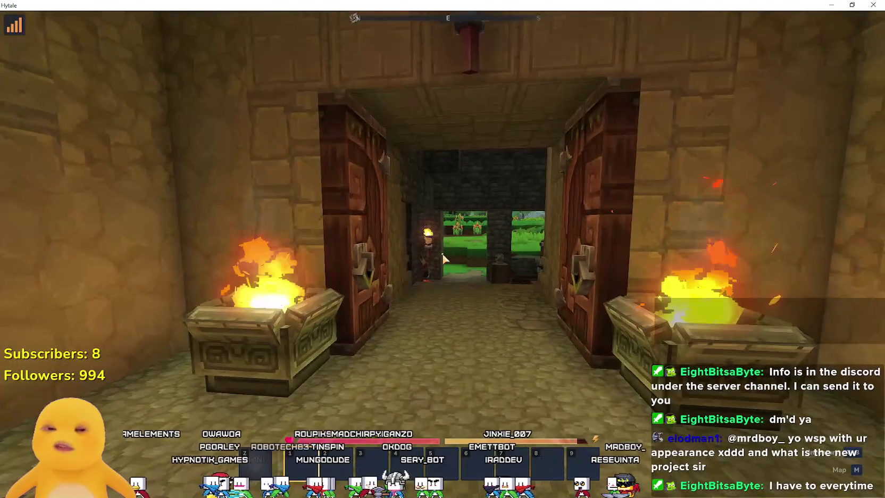
Glance at the map, then look around the dungeon room by the altar and torch wall.
key(m)
key(m)
key(w)
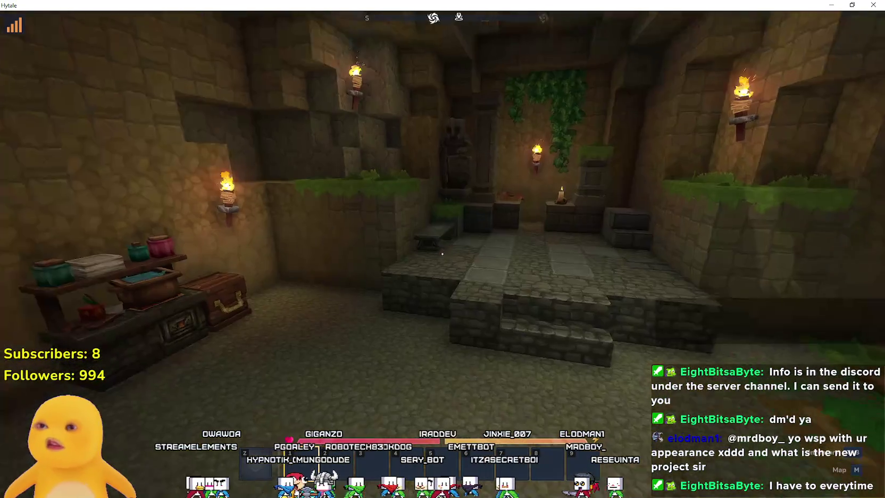
key(w)
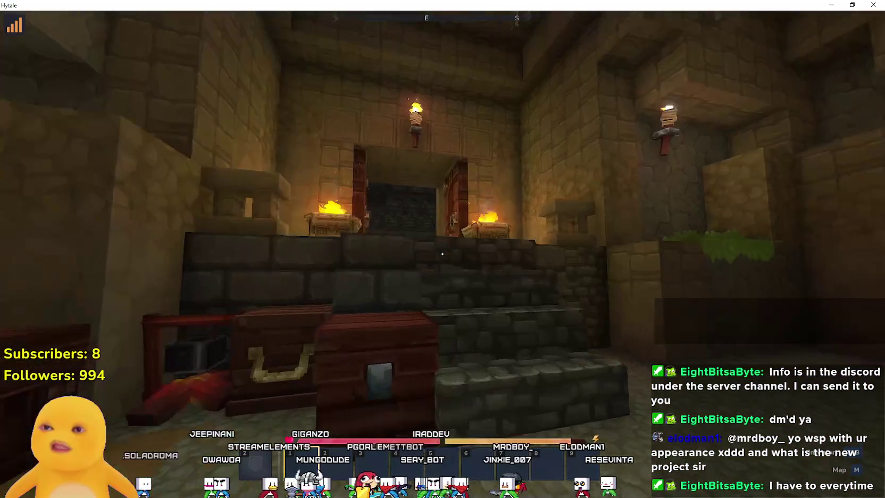
key(w)
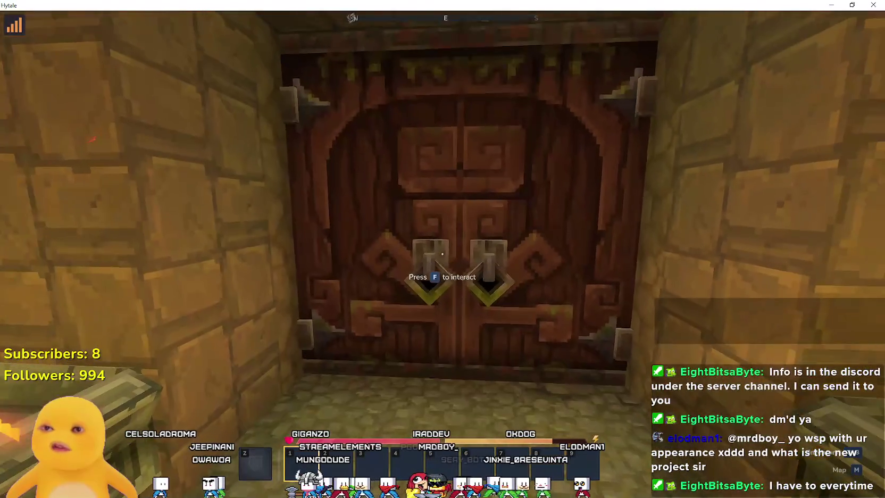
key(w)
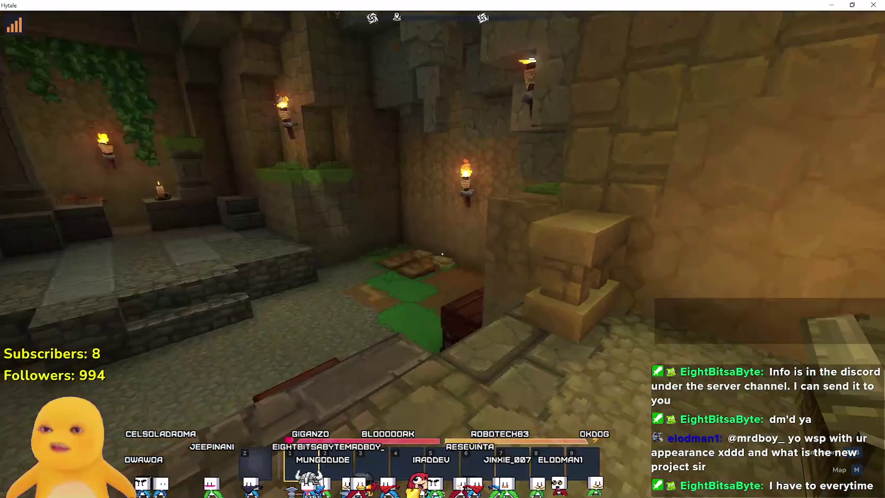
key(w)
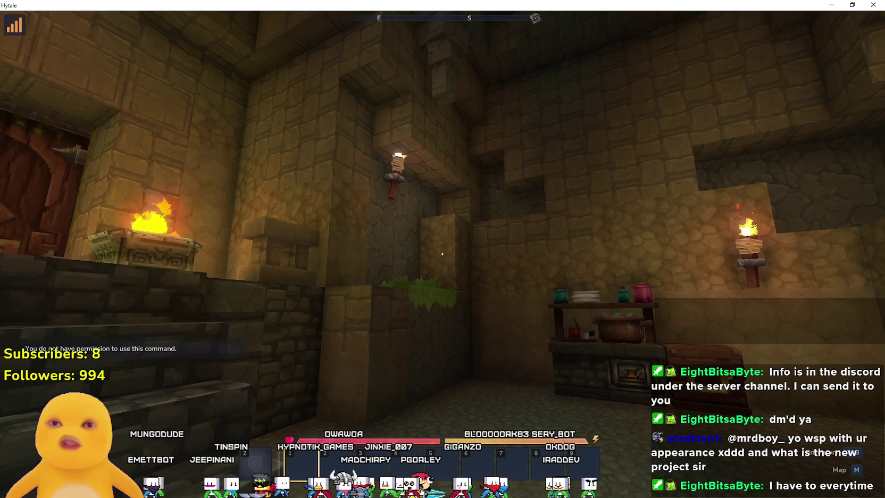
key(w)
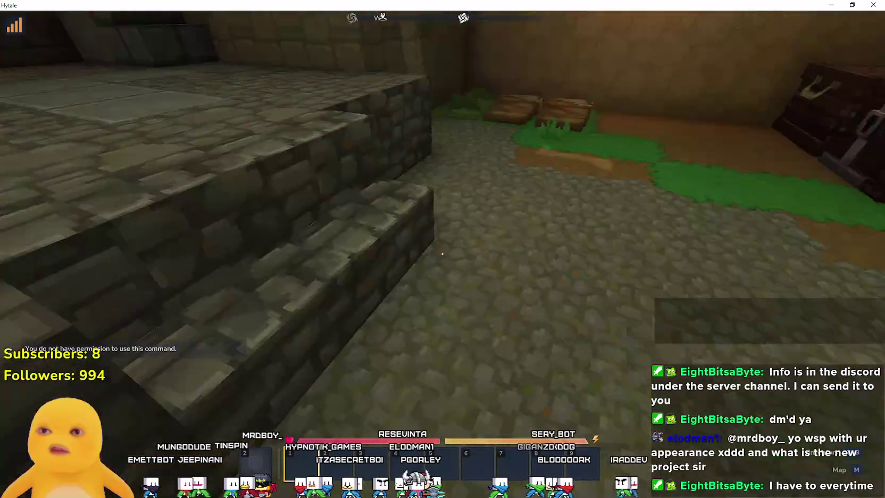
key(w)
key(w)
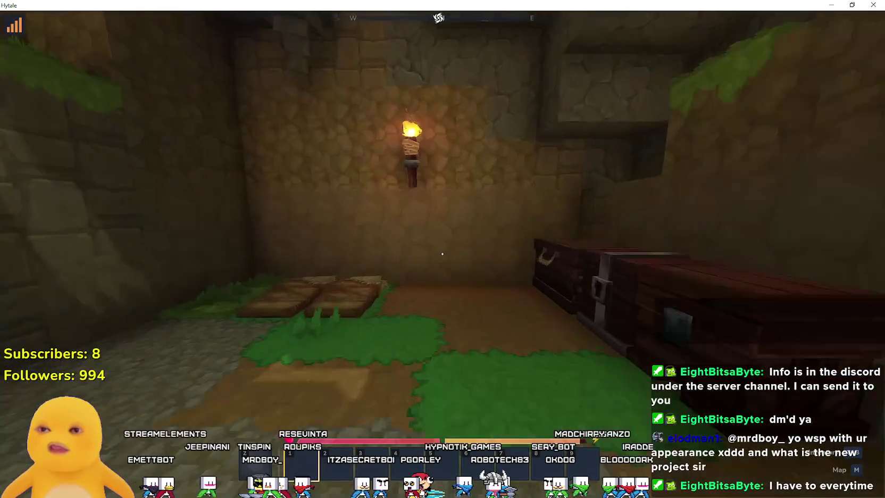
Go through the corridor to the Small Lumberjack Chest and check that it's empty.
key(w)
key(w)
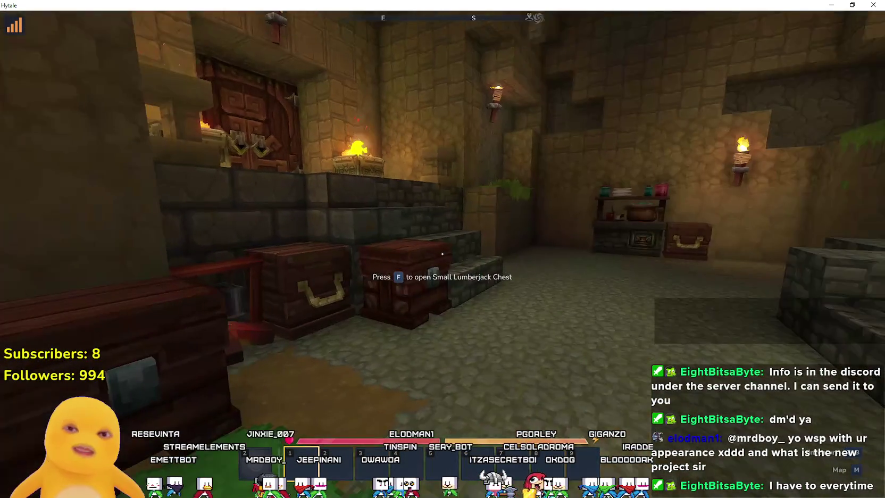
key(w)
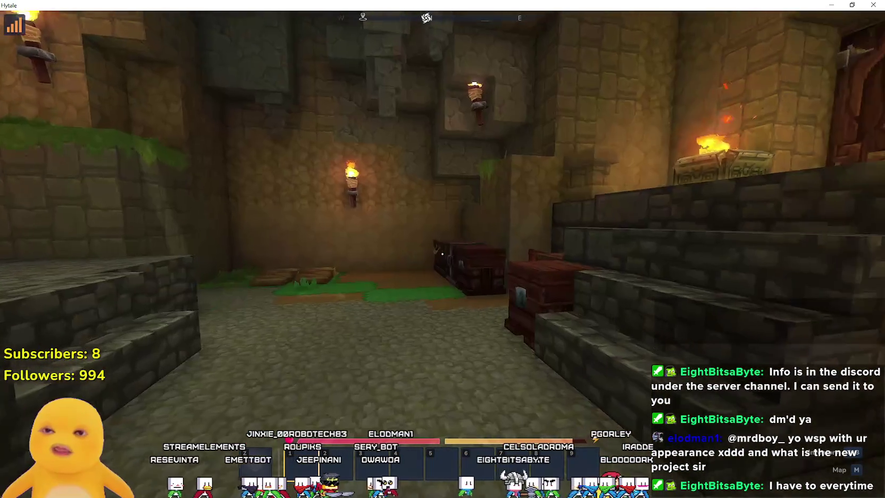
key(w)
key(w)
key(w)
key(w)
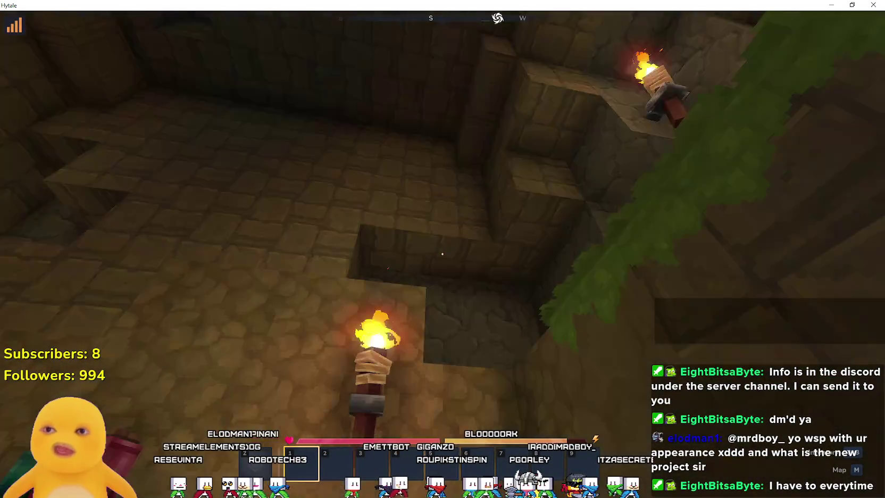
key(w)
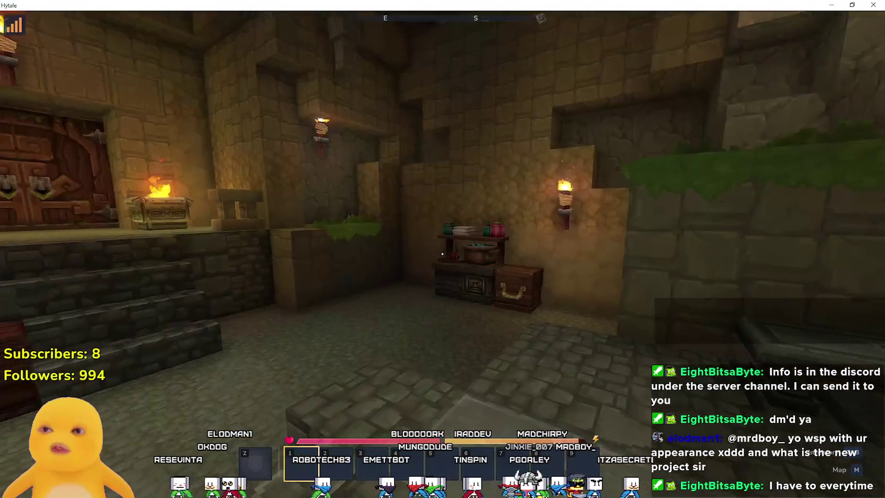
key(w)
key(f)
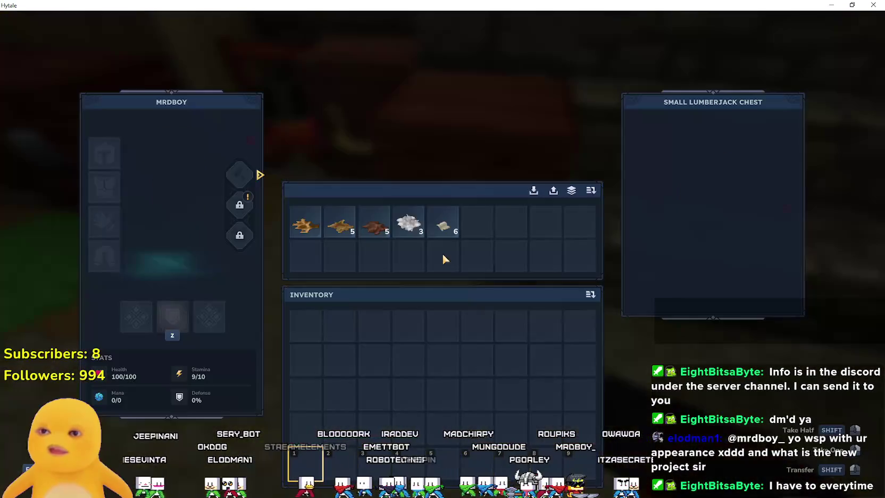
key(Escape)
Open the large wooden door and walk outside.
key(w)
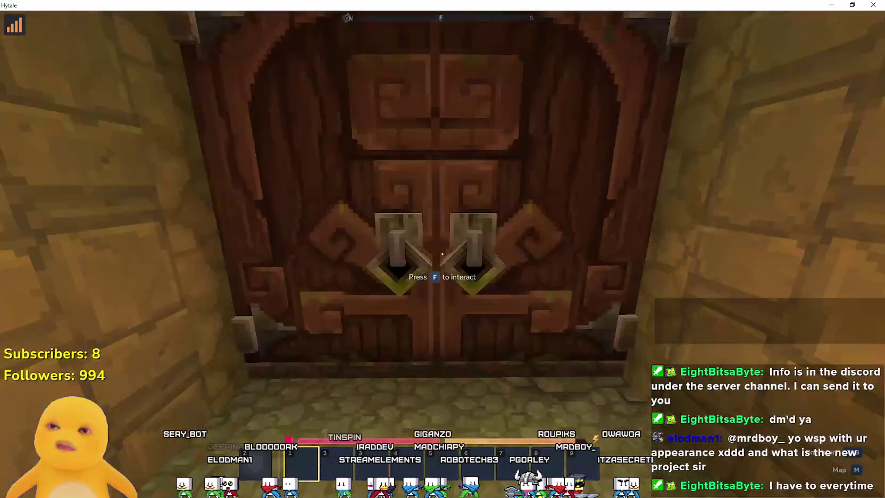
key(f)
key(w)
key(w)
Open the world map and zoom out over the wider rivers and forest.
key(m)
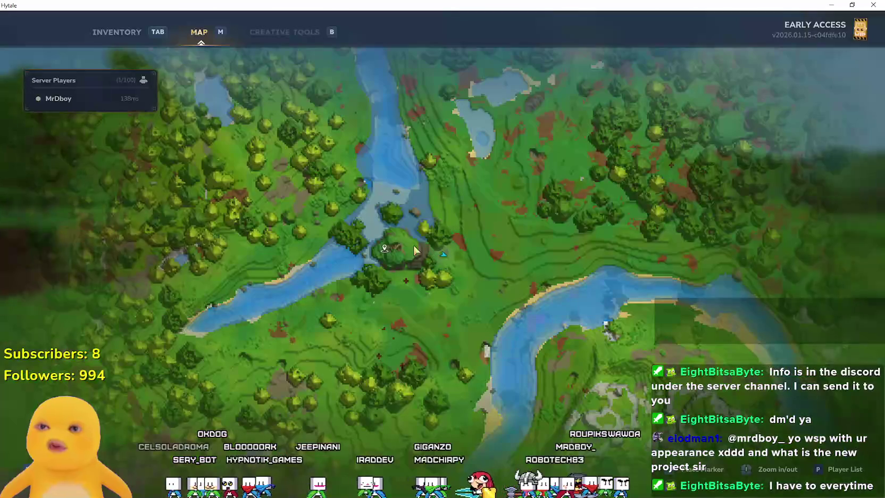
scroll(420, 252, down, 5)
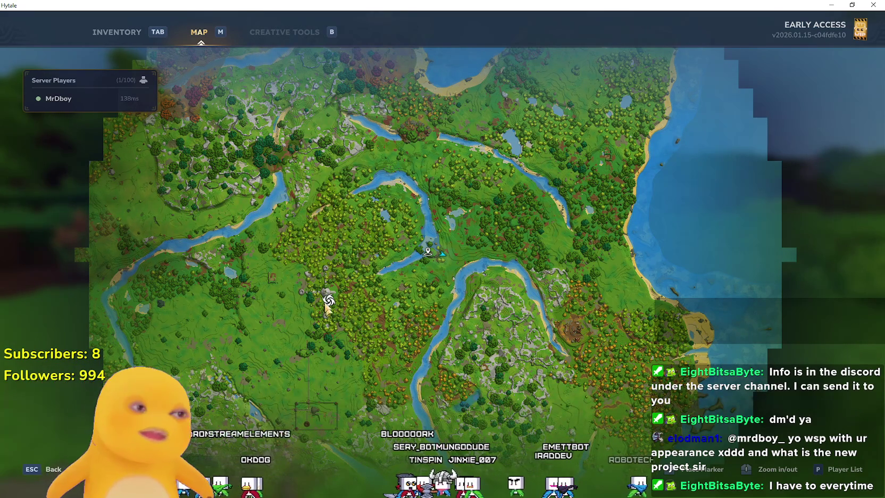
Close the map, walk south into the Drifting Plains and harvest Wild Berries.
key(m)
key(w)
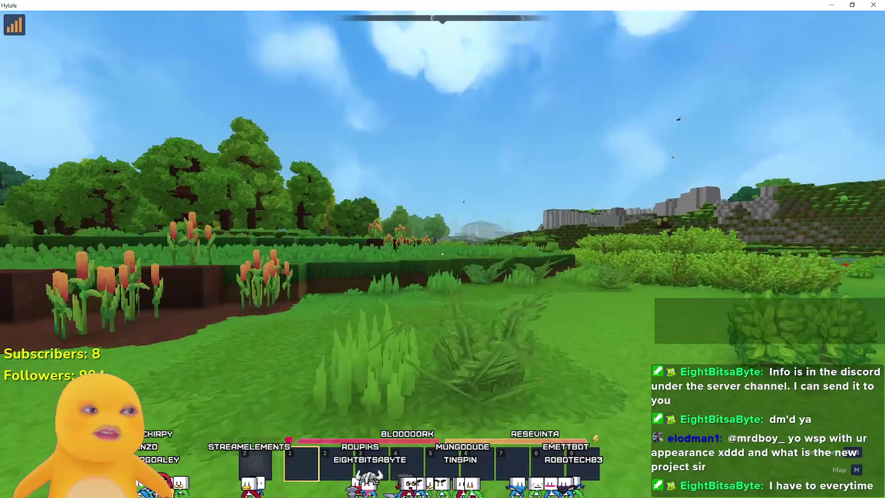
key(w)
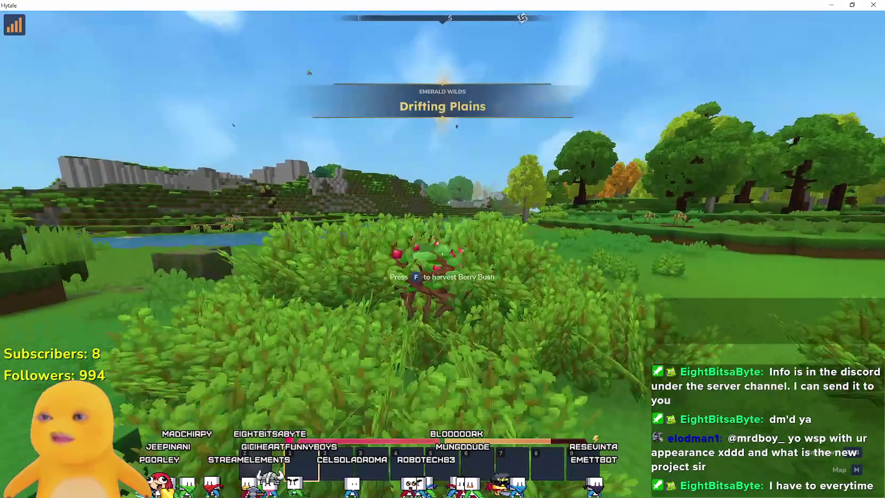
key(f)
Cross the tall grass and pick up the Cyan Hibiscus.
key(w)
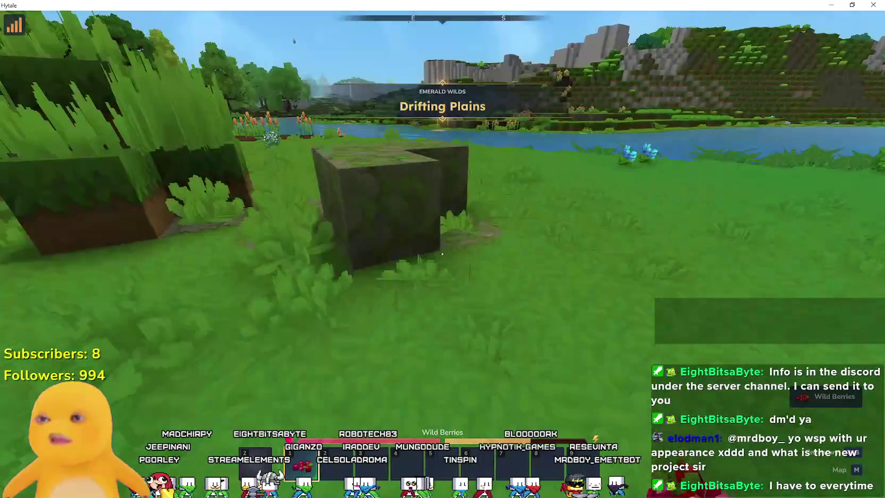
key(w)
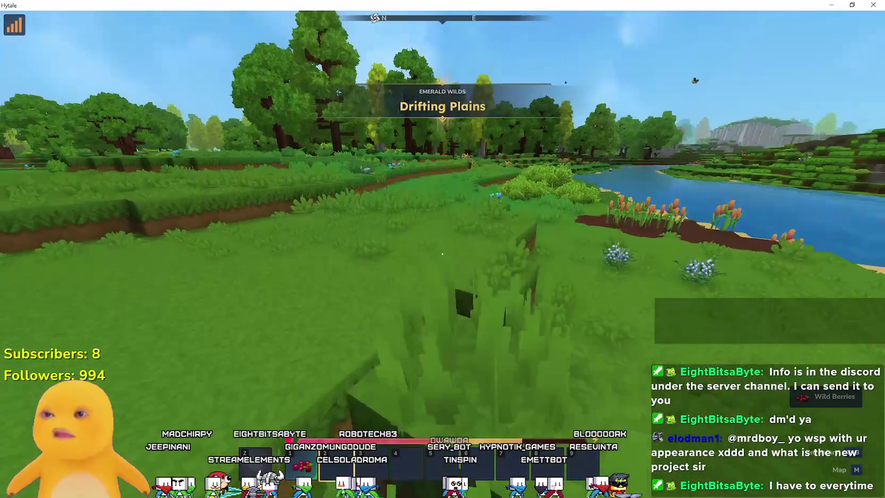
key(w)
key(f)
Walk down to the riverbank and through the trees to another berry bush.
key(w)
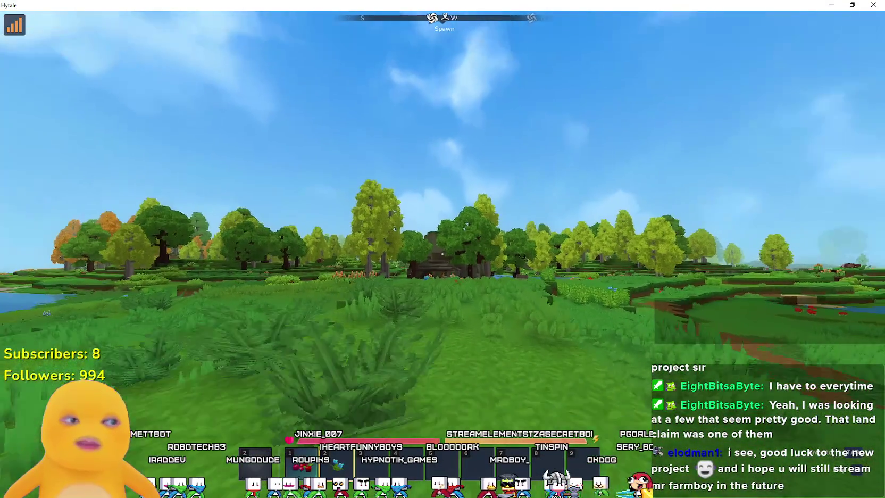
key(w)
key(w)
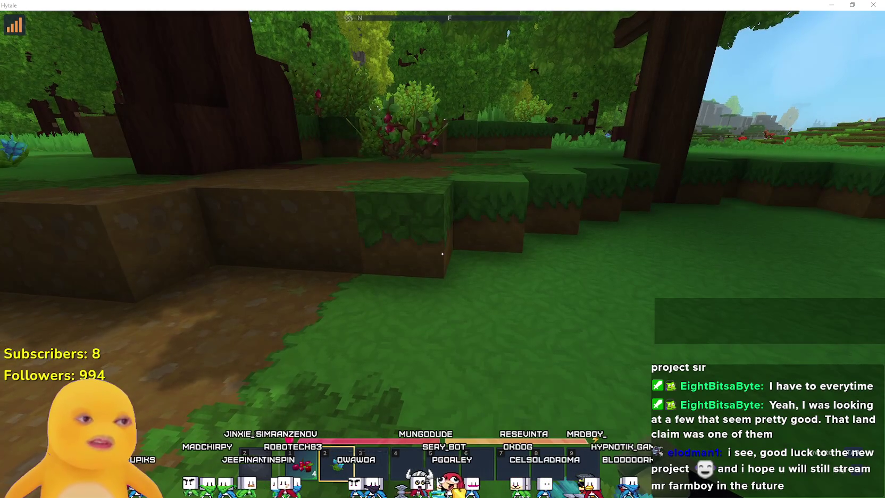
key(w)
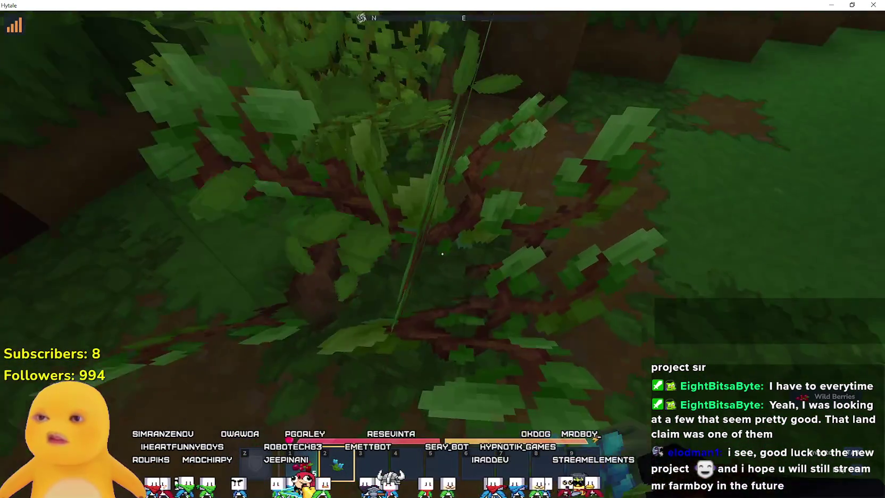
Check the world map, then walk on through the forest.
key(w)
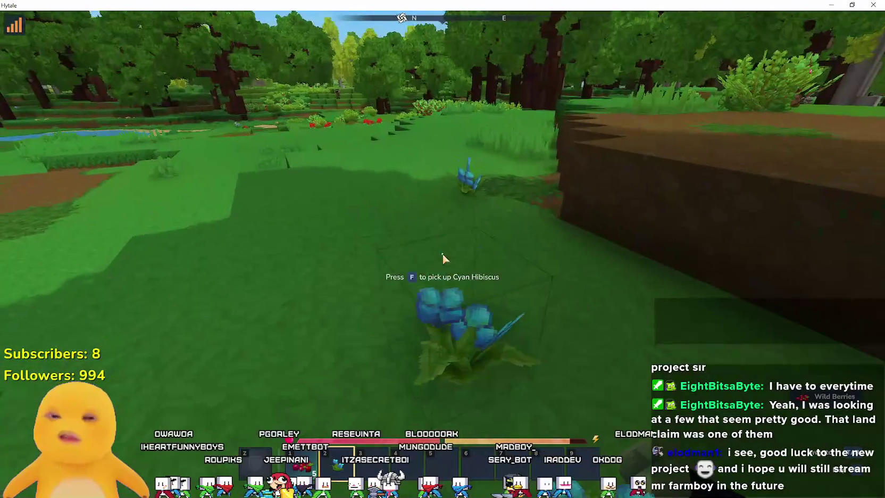
key(m)
key(m)
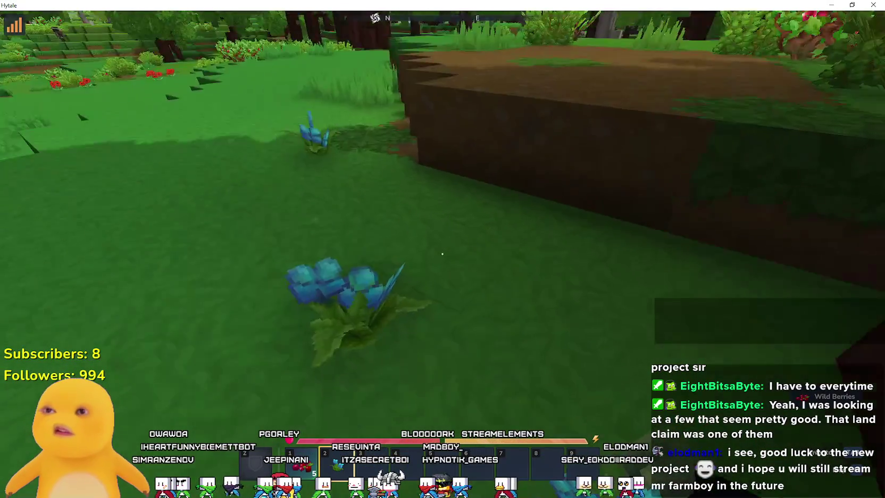
key(w)
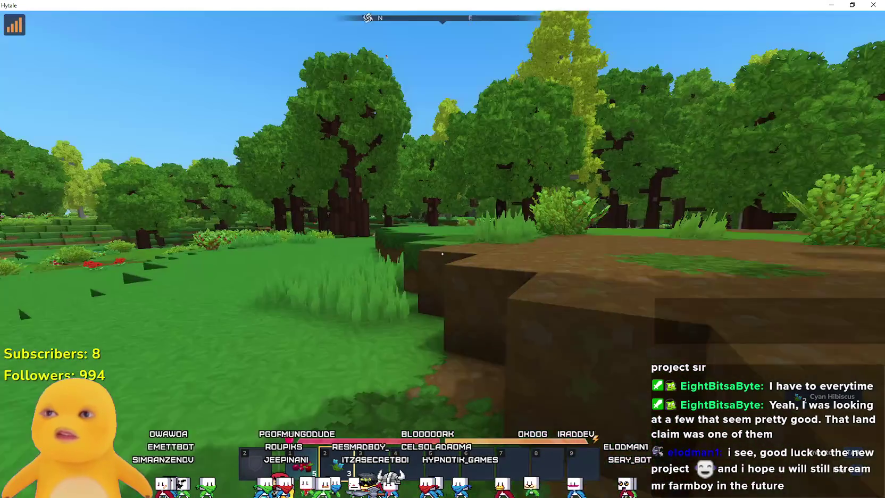
key(w)
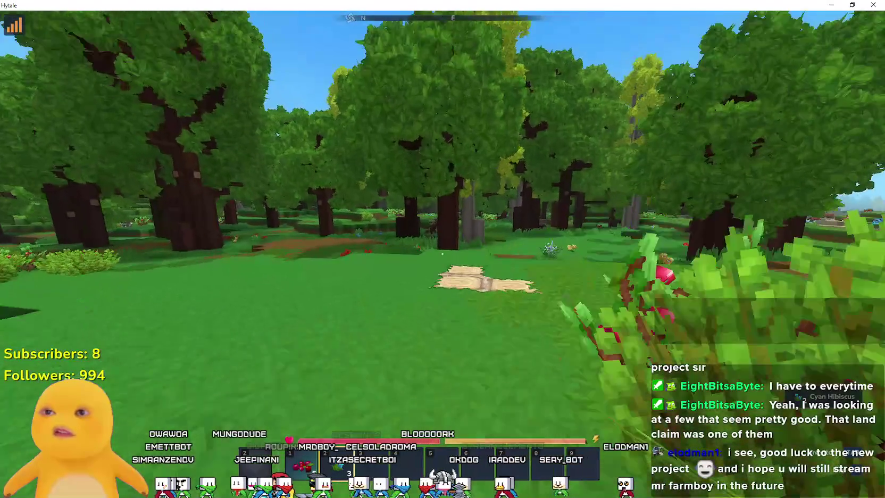
key(w)
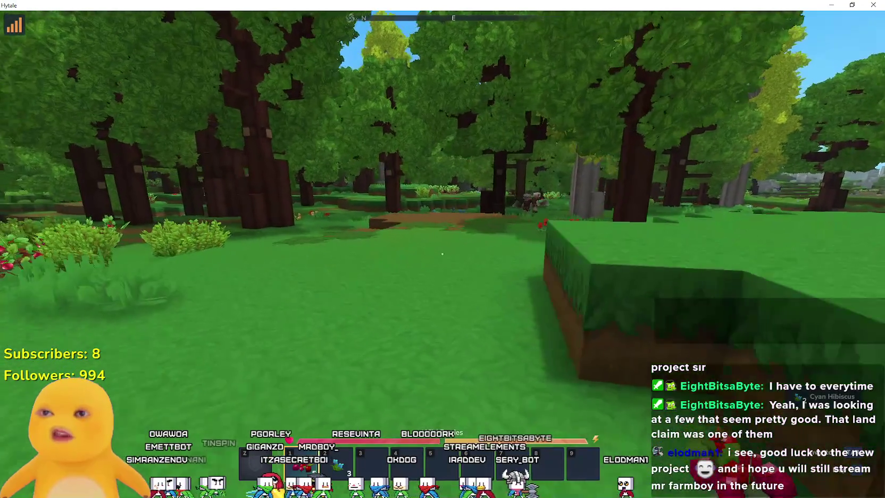
Walk into another berry bush and harvest its Wild Berries.
key(w)
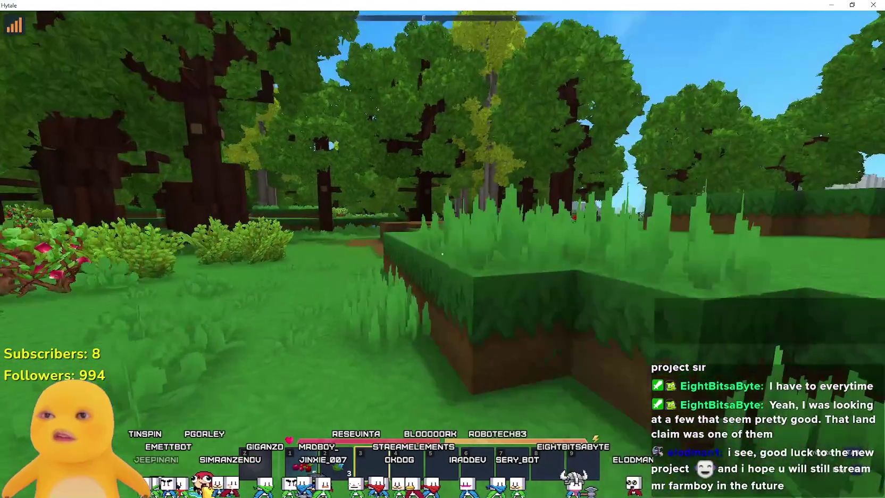
key(w)
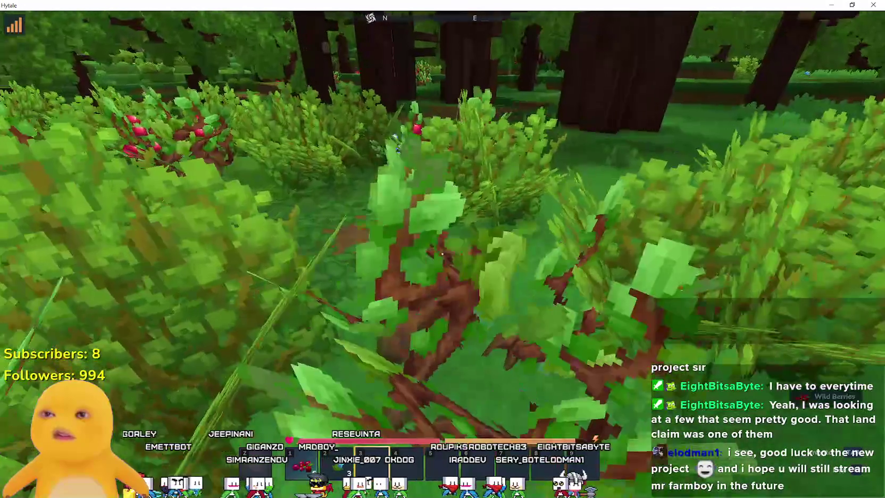
key(s)
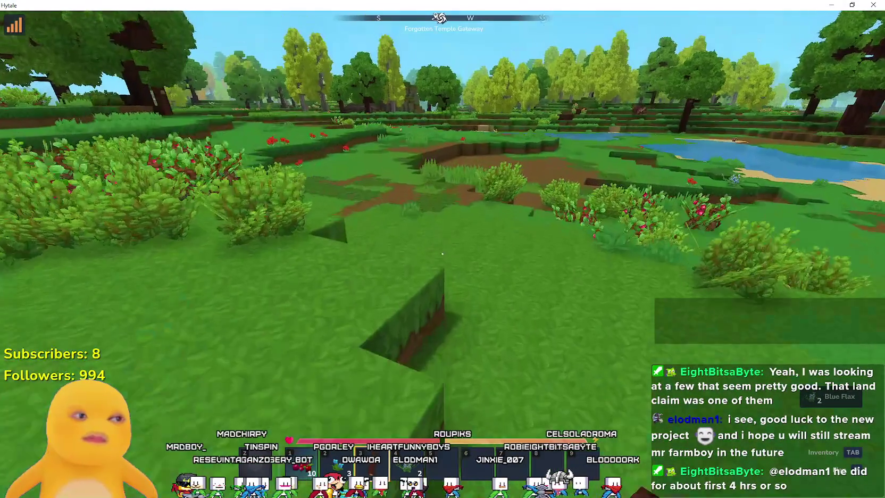
key(w)
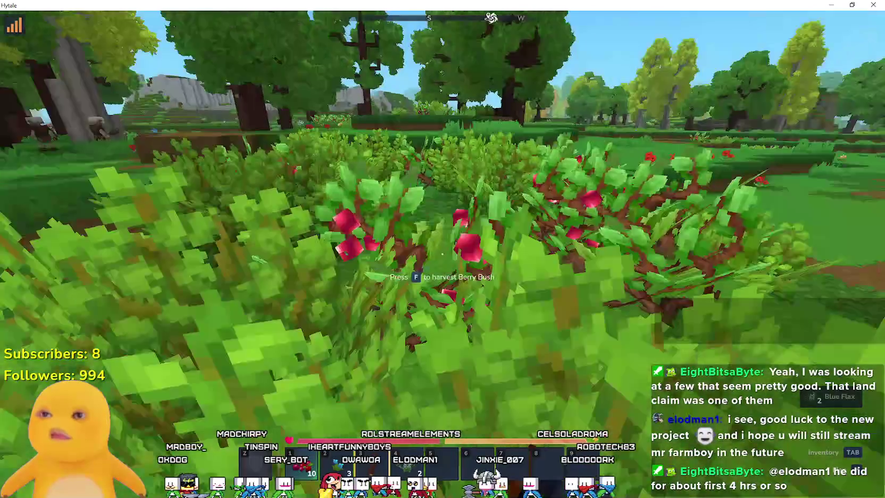
Gather more Wild Berries and a Blue Flax plant, then head toward the trees.
key(f)
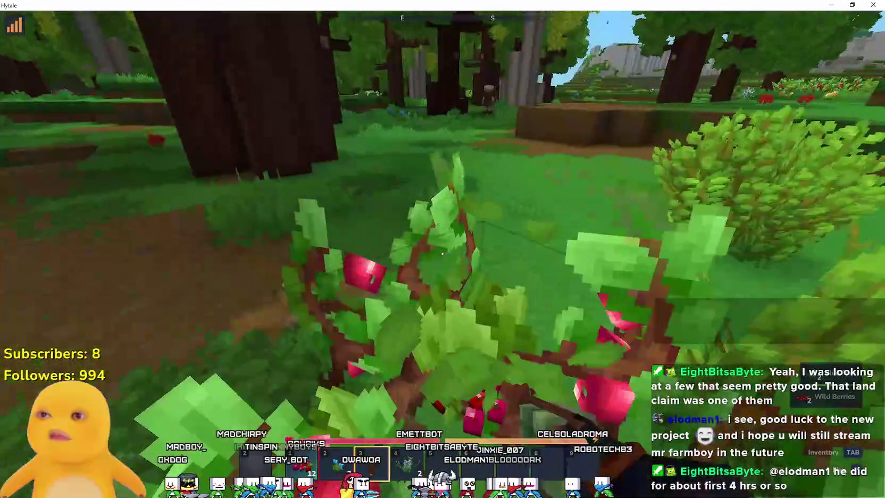
key(f)
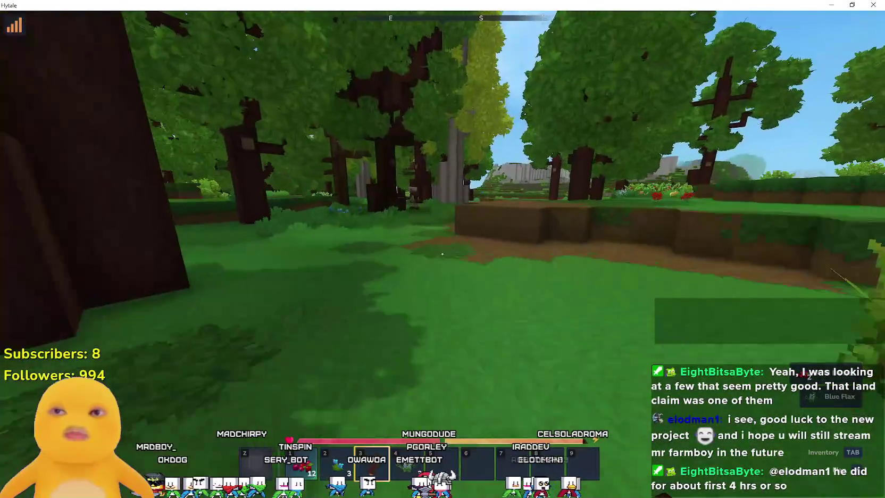
key(3)
key(w)
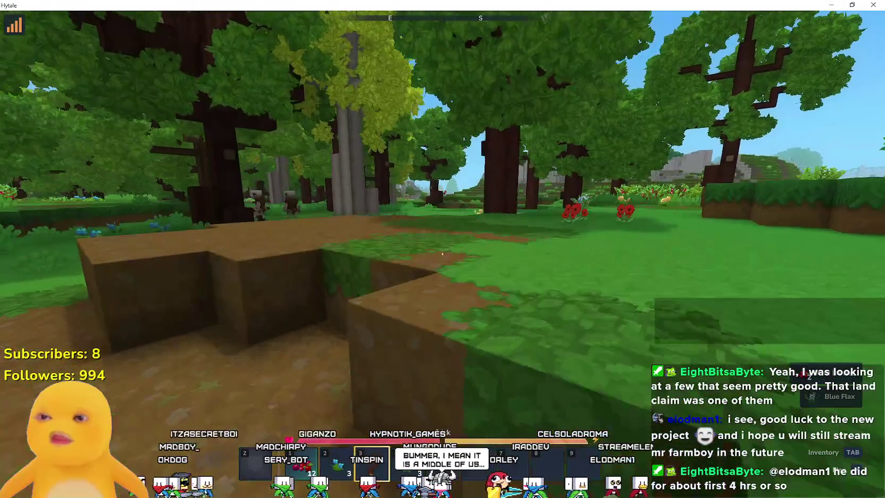
key(d)
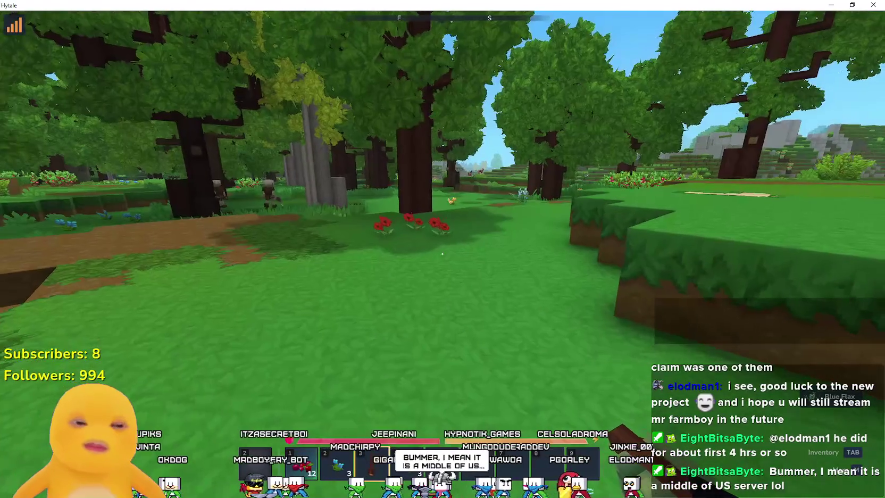
Check the map, then review the inventory and pocket crafting recipes before closing them.
key(m)
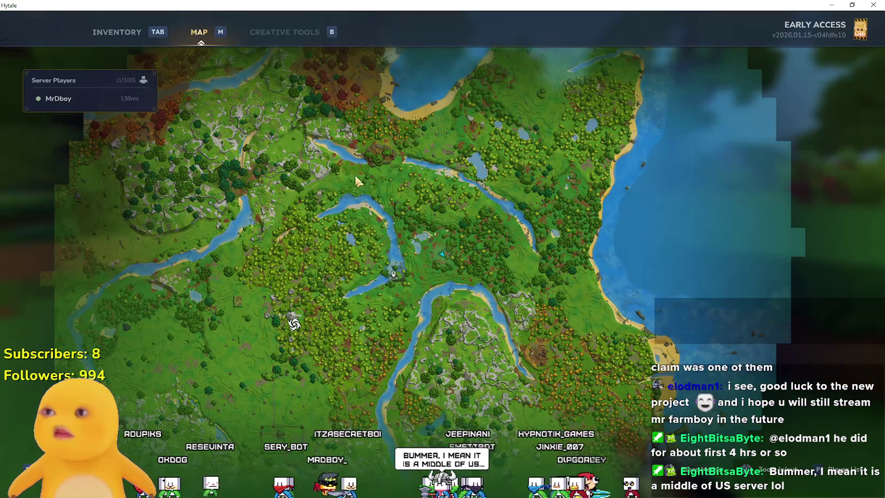
key(m)
key(Tab)
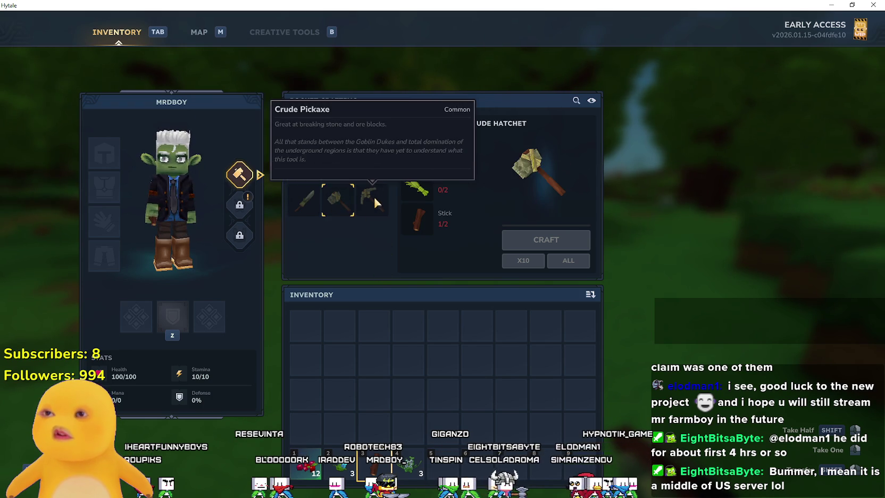
key(Tab)
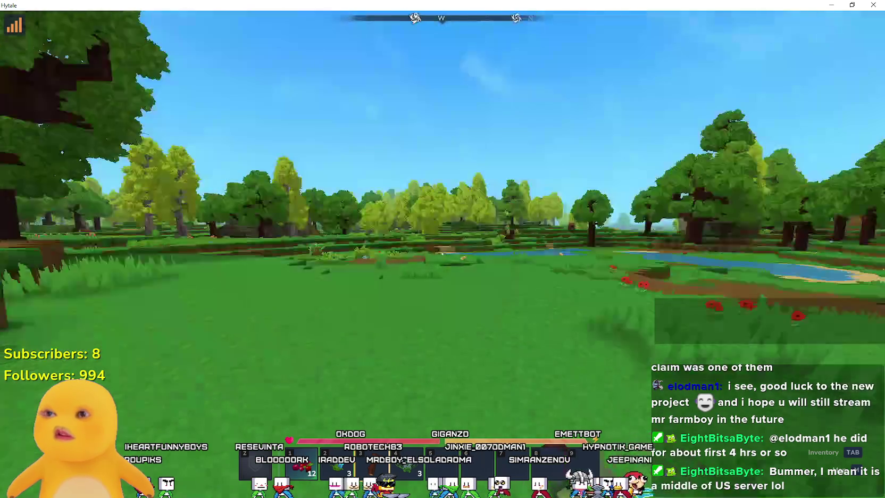
Gather berries and a stick from the nearby bushes.
scroll(442, 248, down, 1)
scroll(442, 249, down, 1)
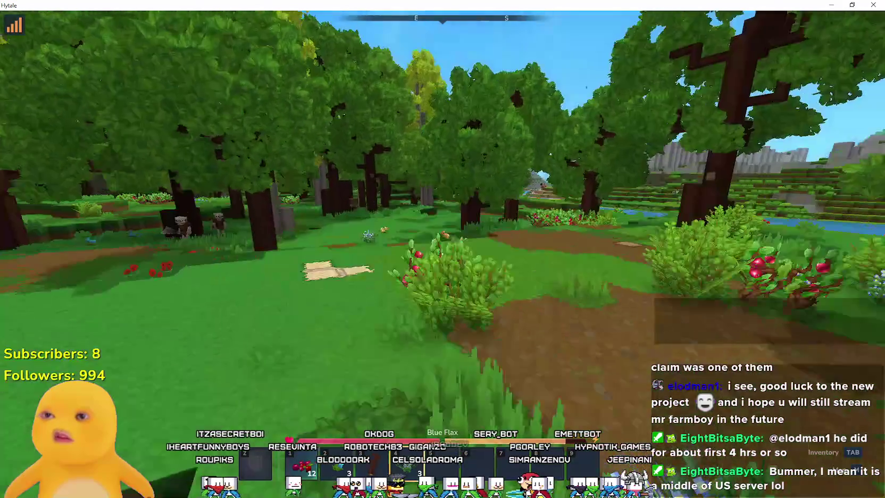
scroll(442, 249, down, 1)
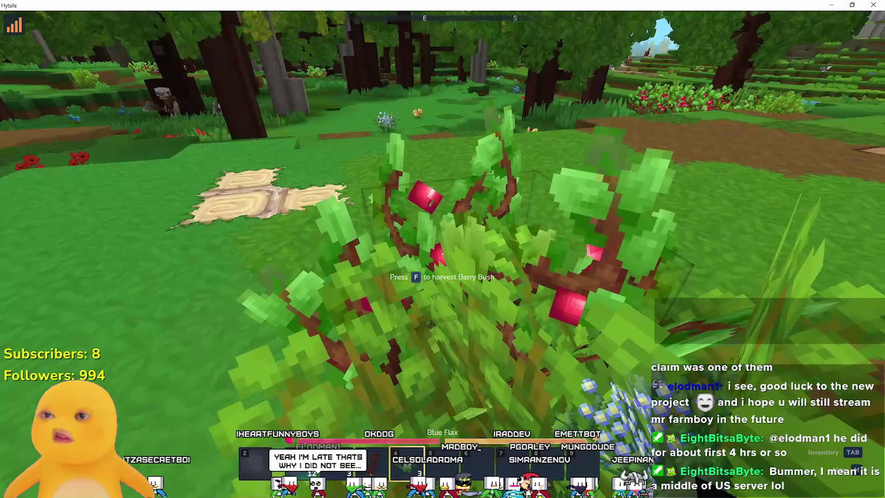
key(f)
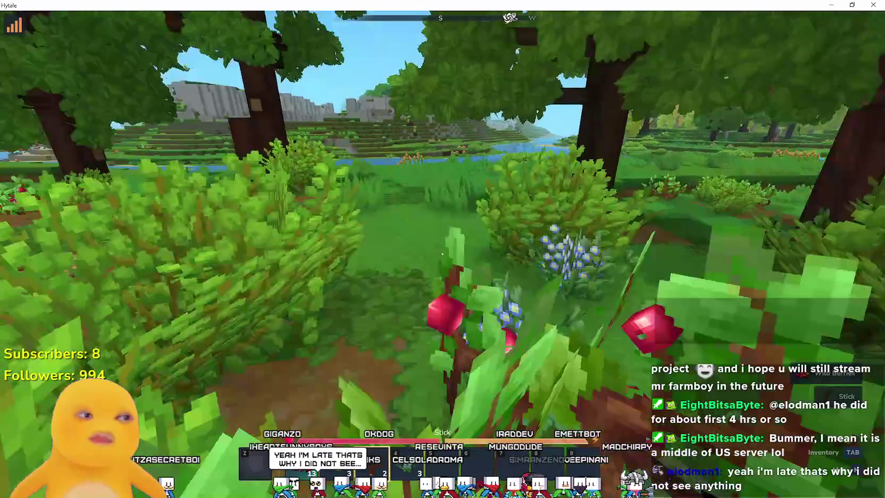
scroll(442, 249, up, 1)
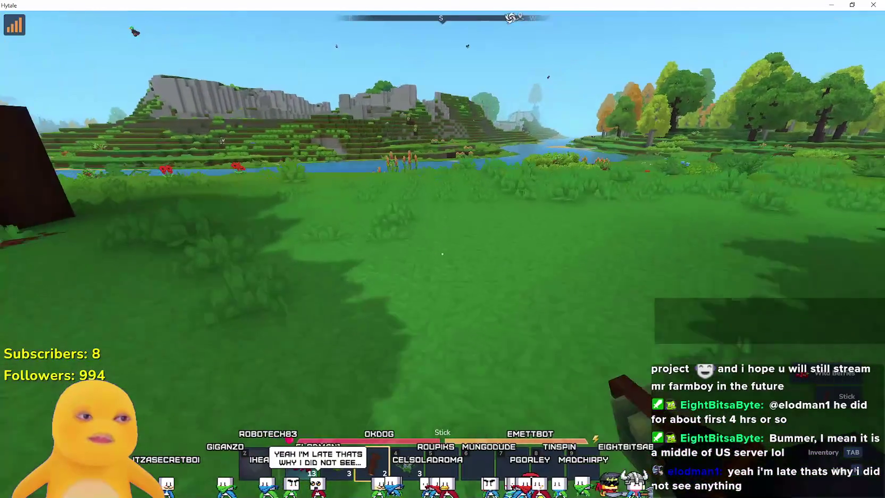
Walk toward the river and break the red Poppy to collect it.
key(w)
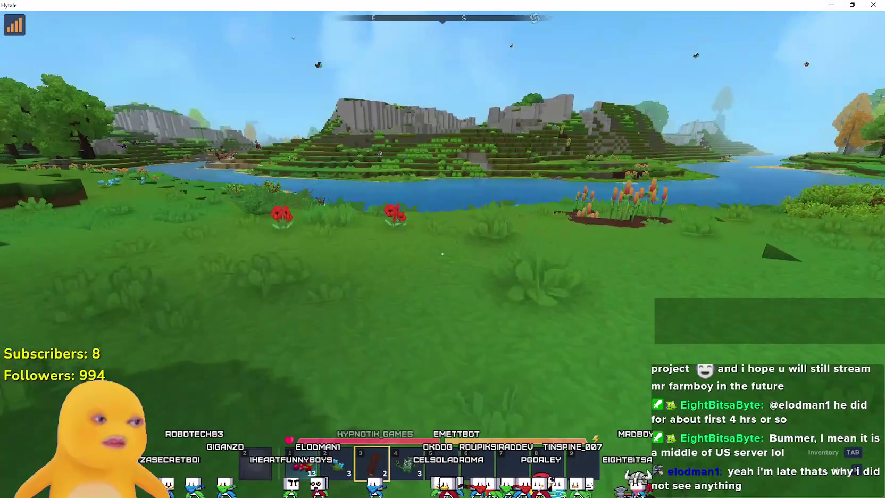
key(w)
scroll(442, 254, up, 1)
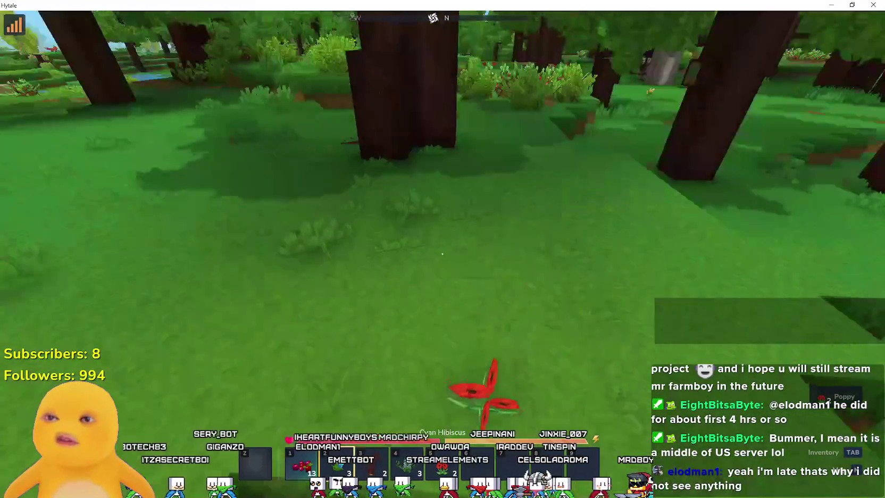
click(442, 253)
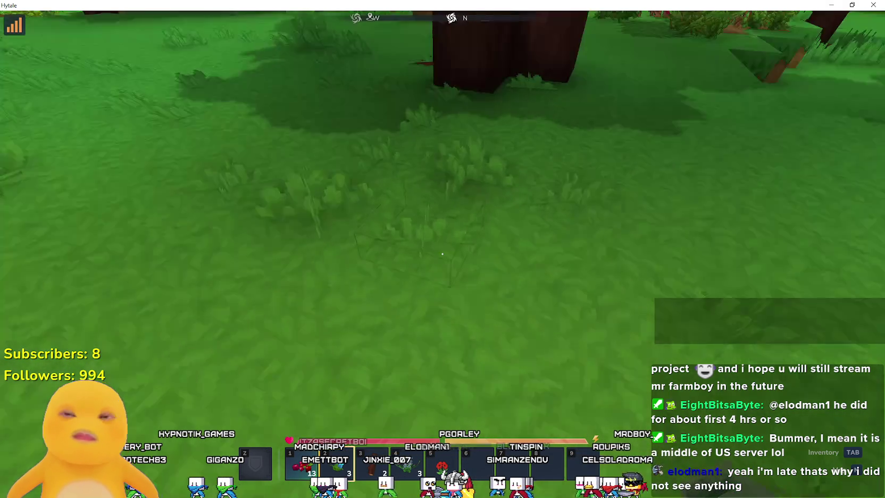
mouse_move(442, 254)
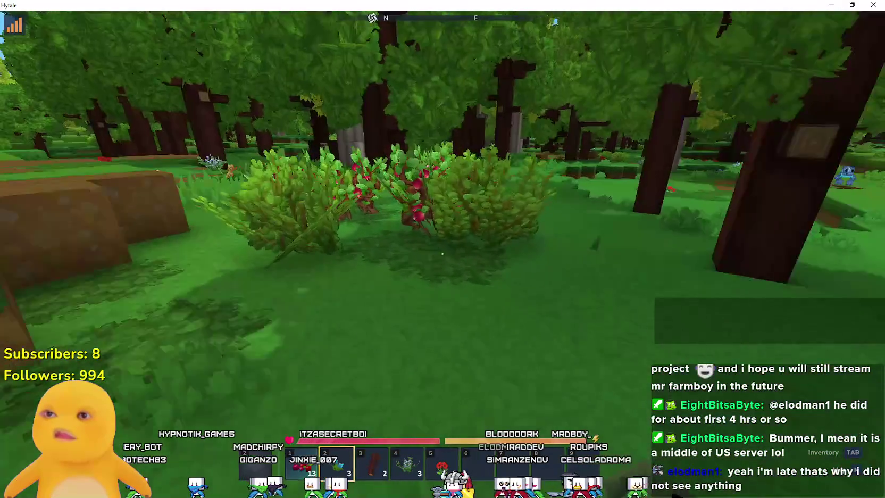
Harvest Wild Berries from the berry bushes.
key(w)
key(f)
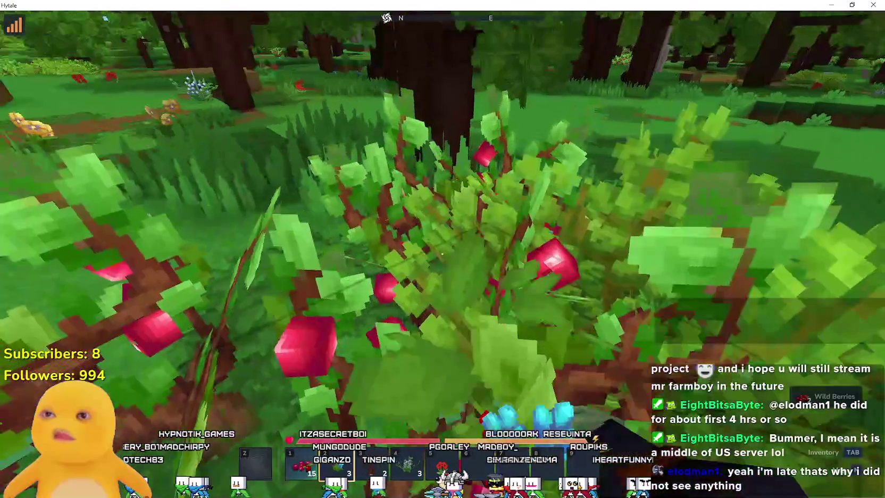
key(f)
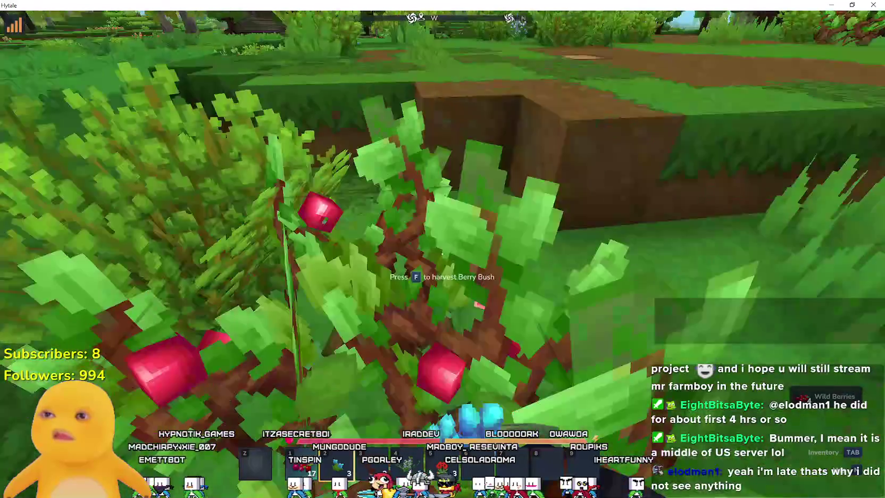
key(f)
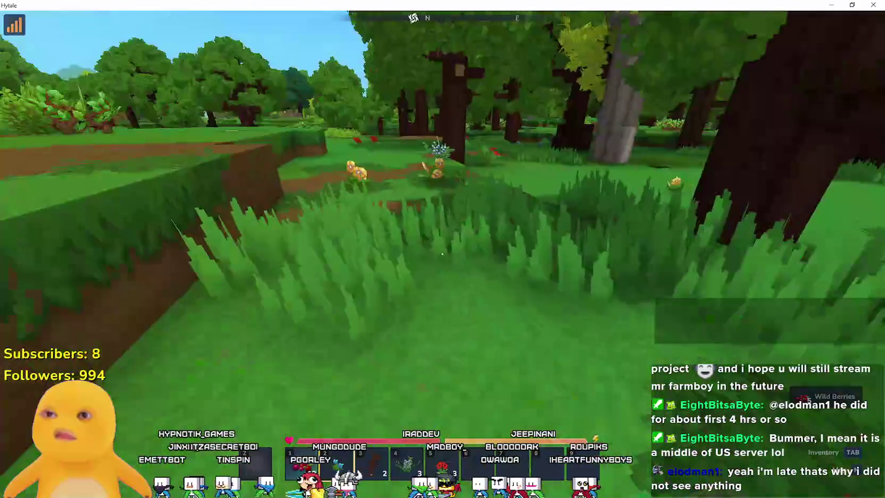
Collect a Yellow Hibiscus and Blue Flax, then head toward the red flowers.
key(w)
key(f)
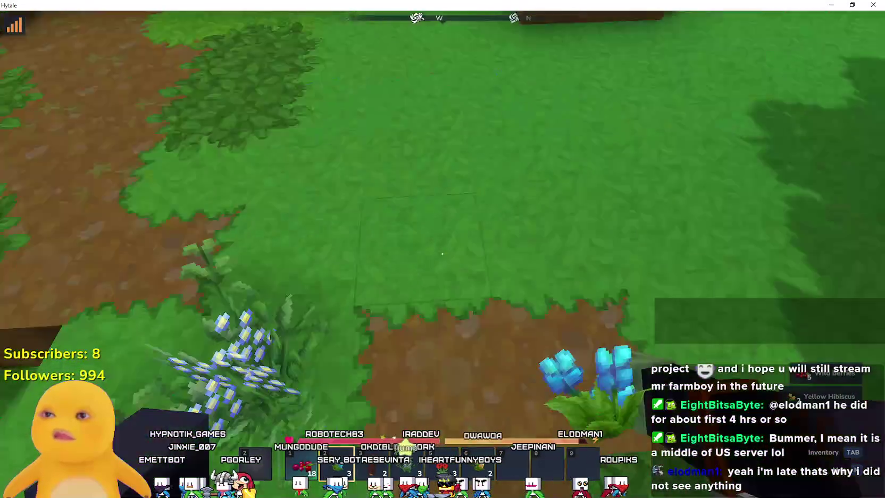
key(f)
key(w)
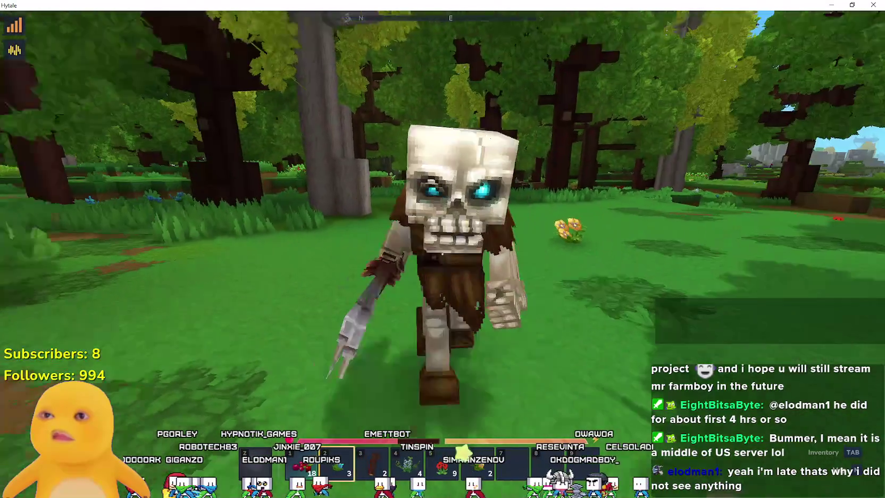
Strike the Skeleton Fighter four times, then respawn after being killed.
click(442, 249)
click(443, 249)
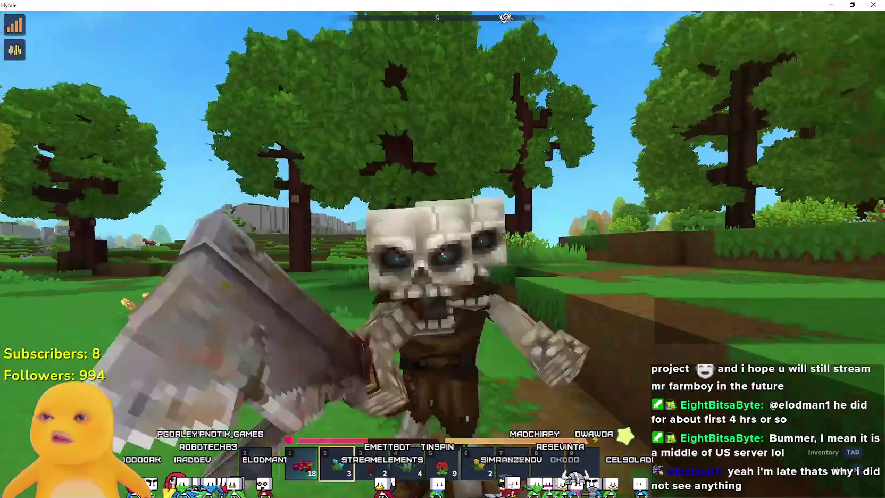
click(443, 254)
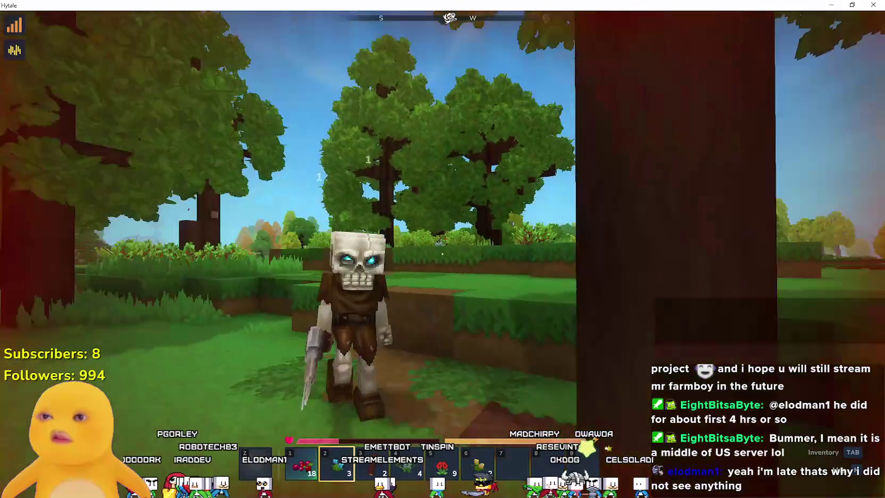
click(442, 253)
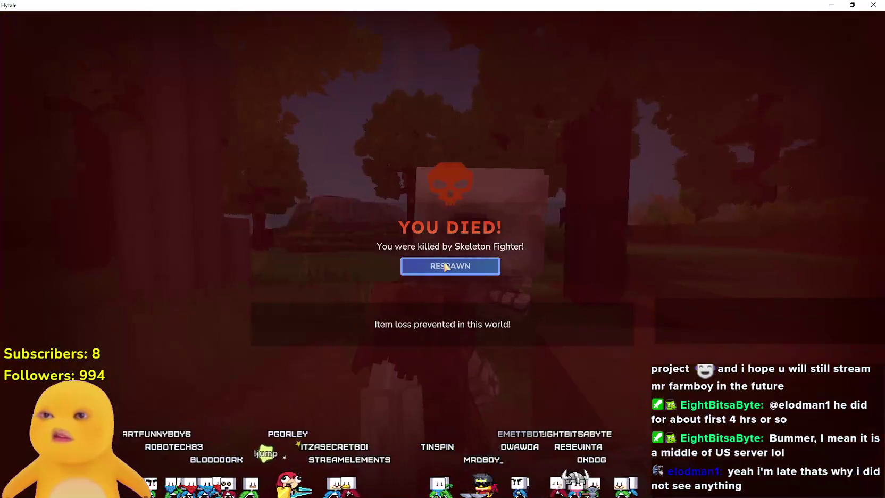
click(447, 267)
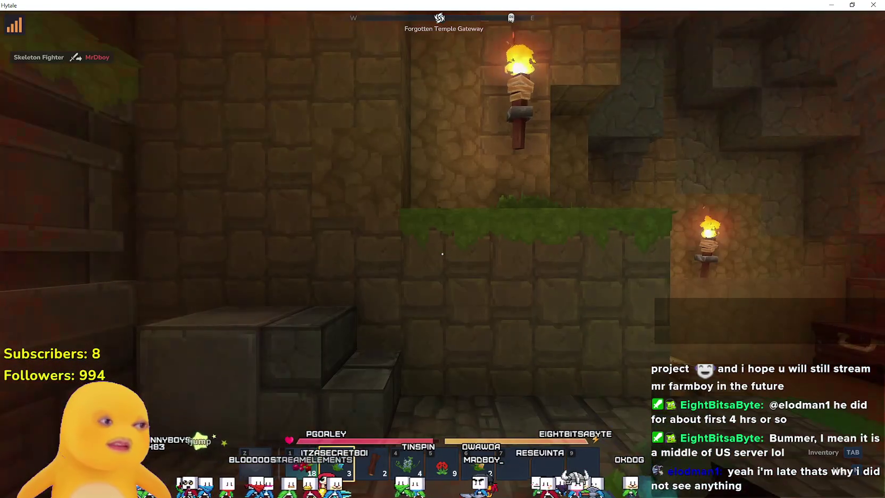
key(w)
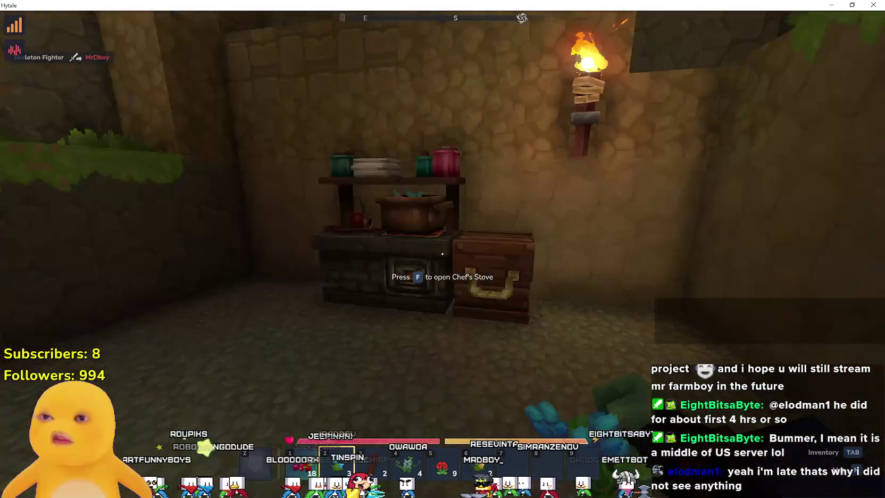
key(f)
key(Escape)
key(f)
key(Escape)
key(f)
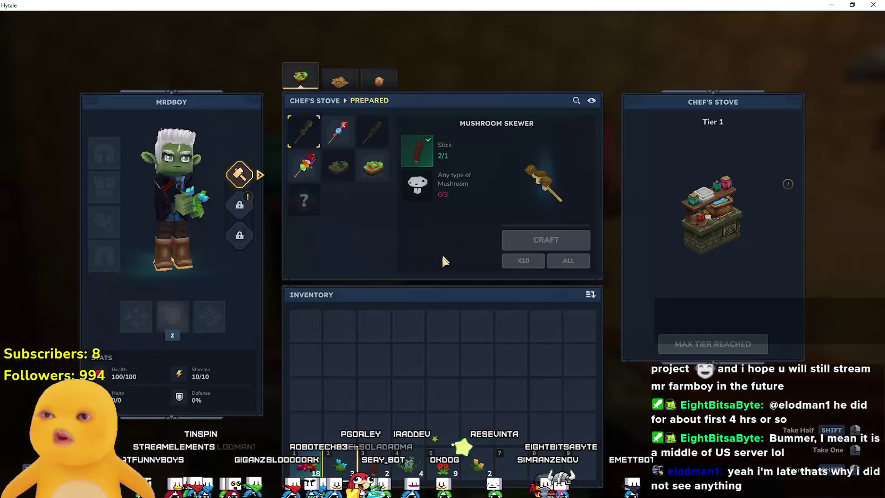
key(Escape)
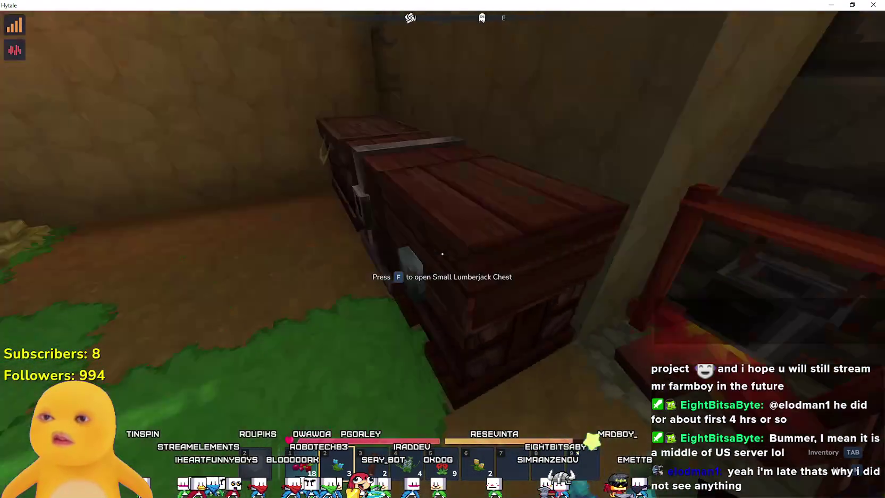
key(f)
key(Escape)
key(f)
key(Escape)
key(f)
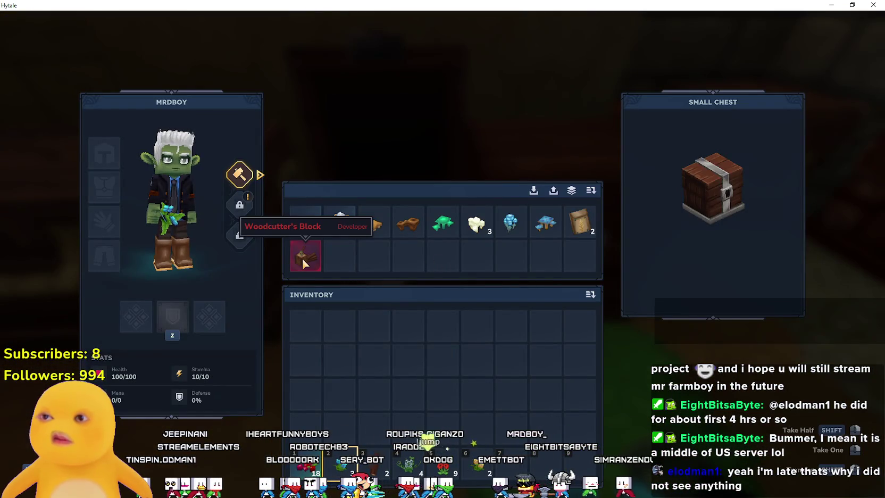
key(Escape)
key(f)
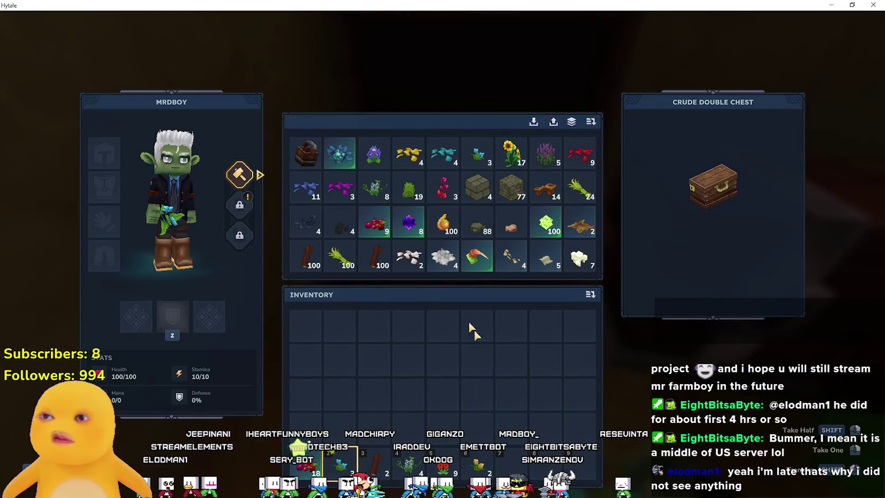
key(Escape)
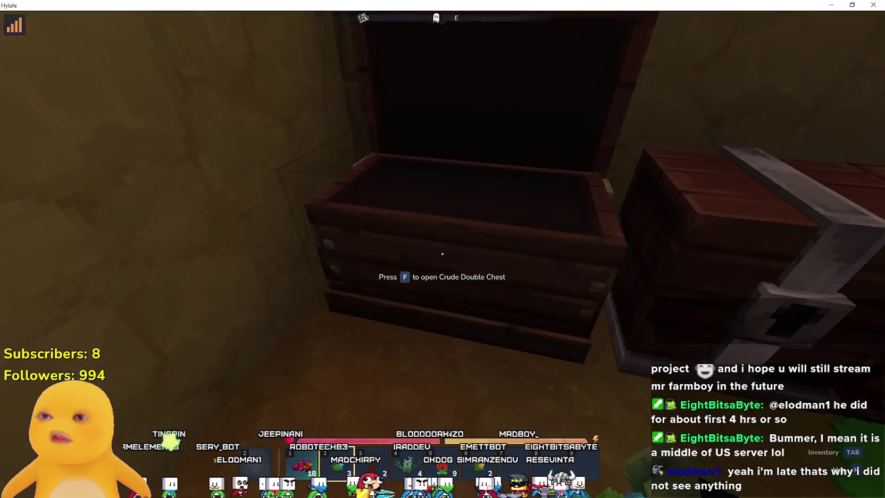
Check another chest, then walk out the doorway across the stone patch.
key(f)
key(Escape)
key(w)
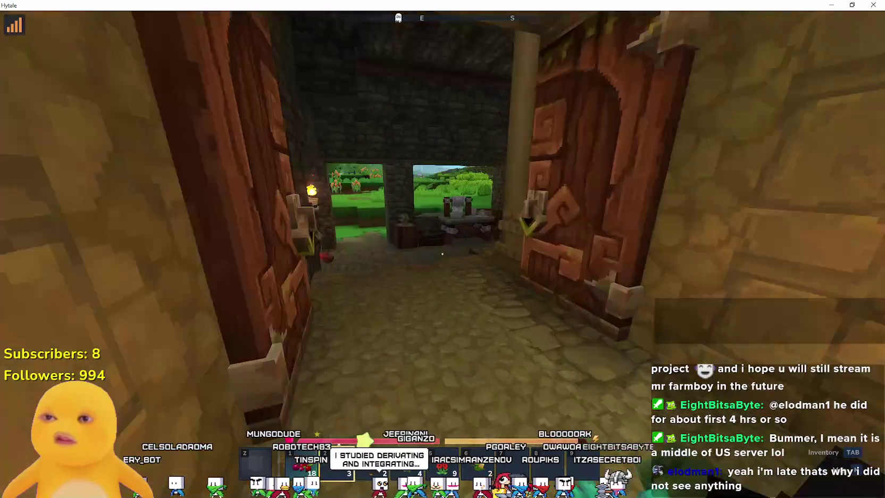
key(w)
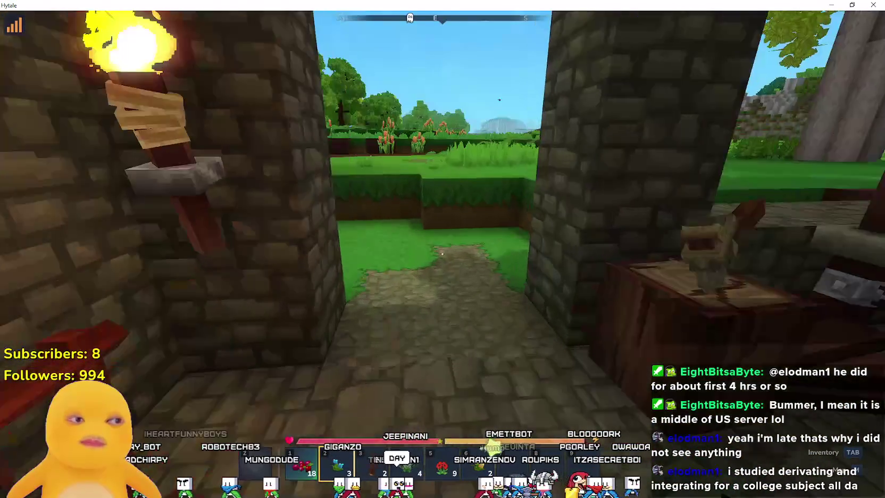
key(w)
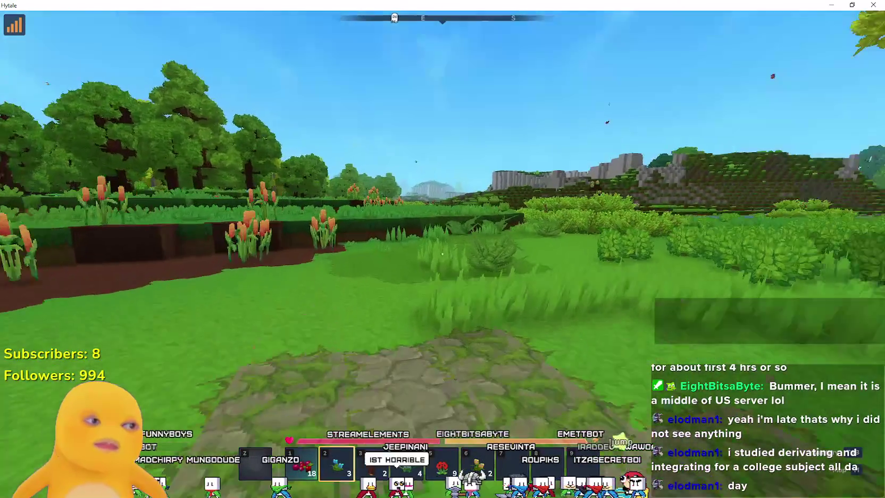
Cross the meadow past the bushes and blue flowers along the river.
key(w)
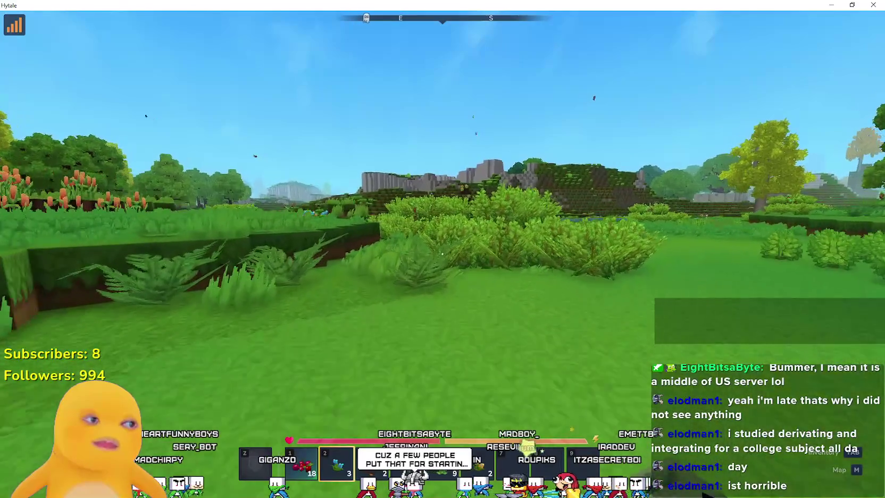
key(w)
key(w)
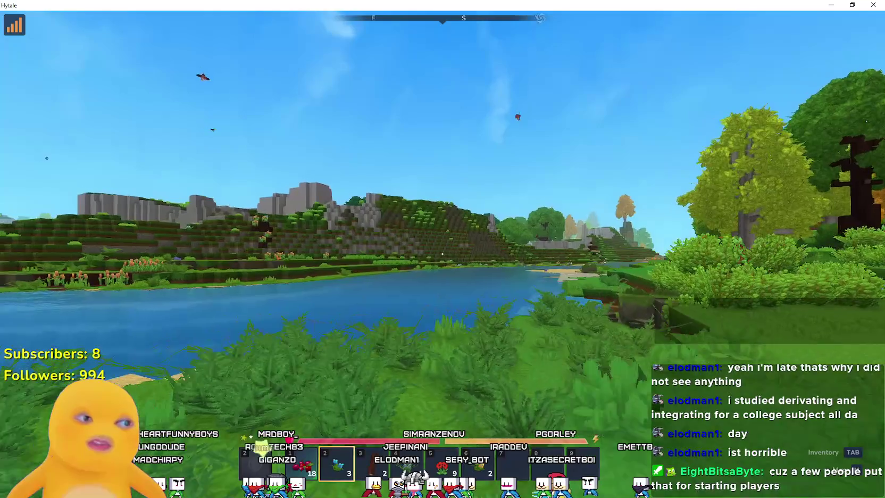
key(w)
key(w)
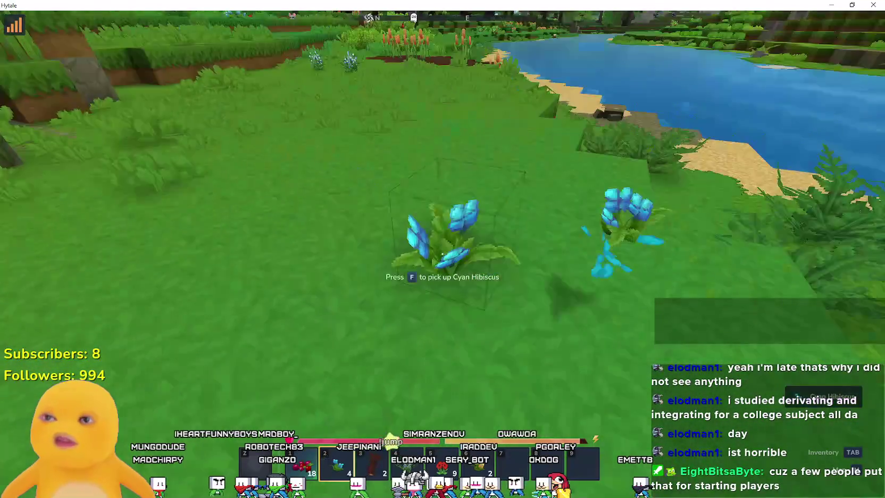
key(w)
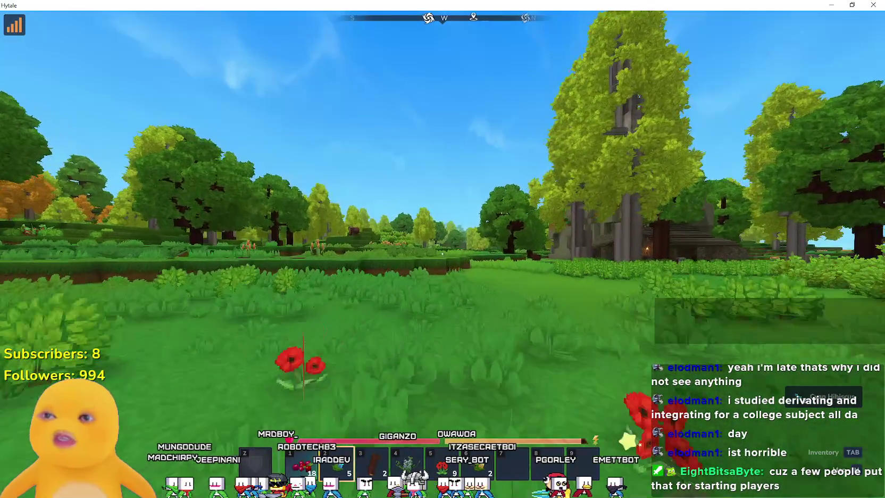
key(w)
key(w)
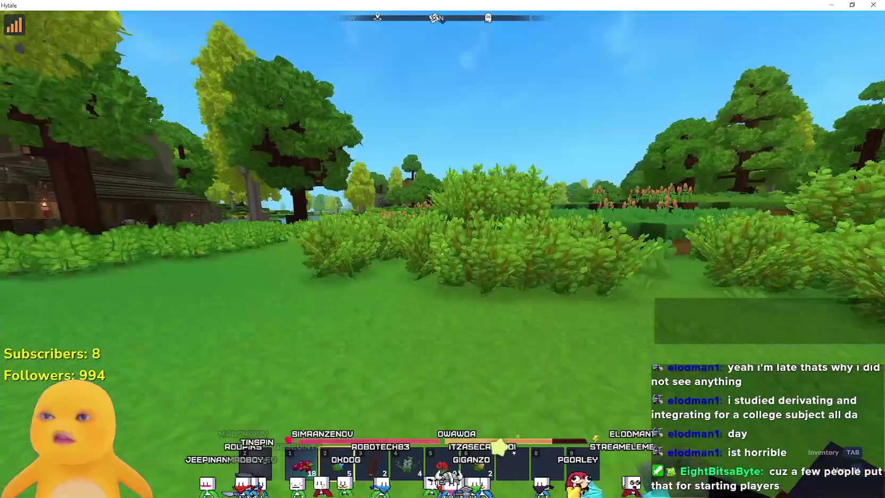
key(w)
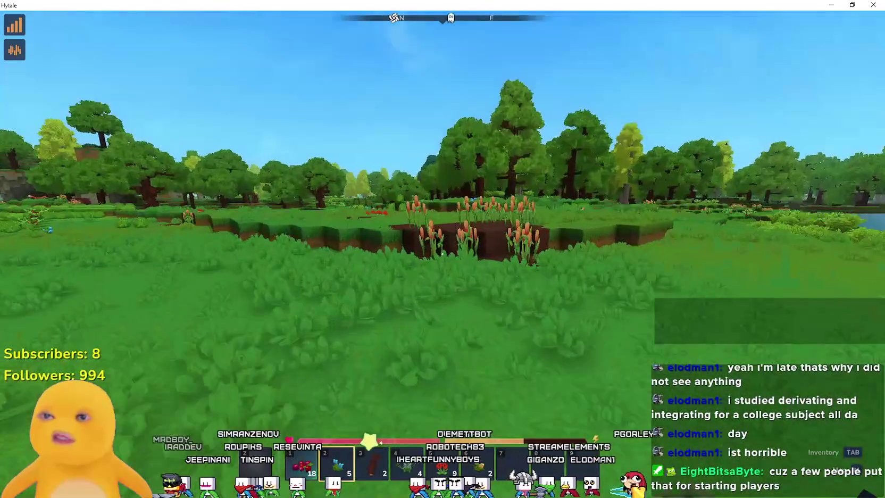
key(w)
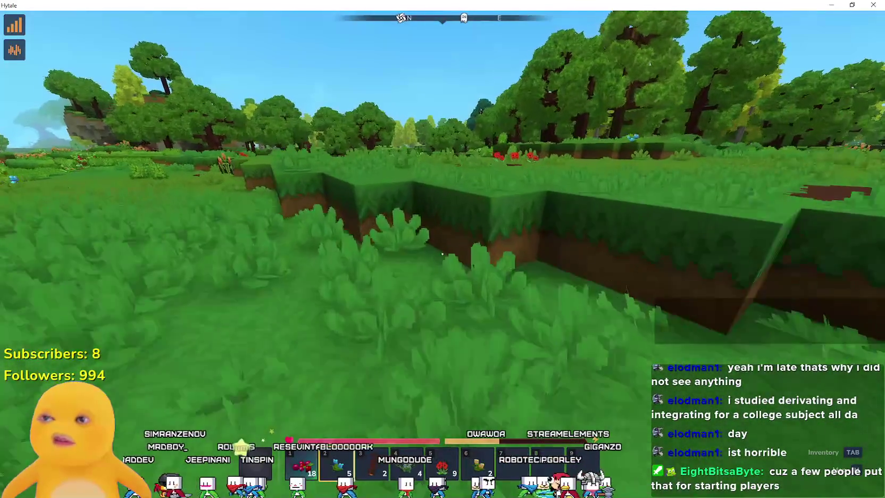
Pan and zoom the world map over the lake region and southern explored edge, then close it.
key(m)
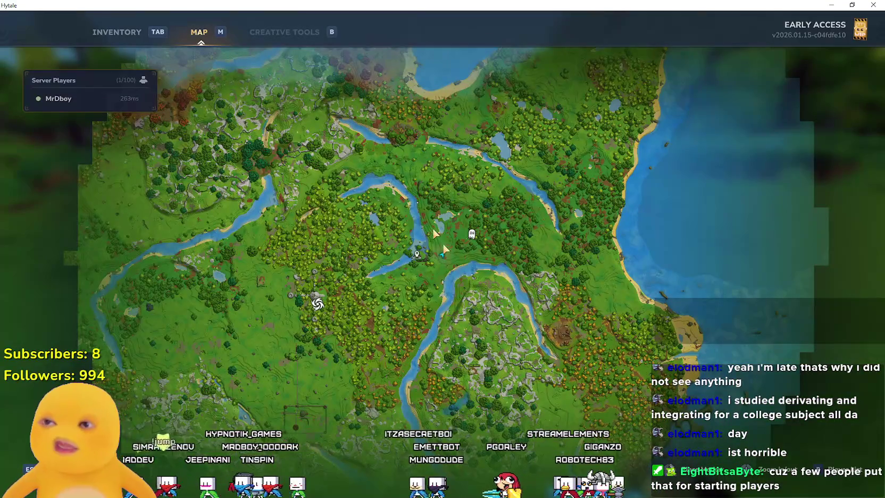
drag(431, 218, 636, 372)
scroll(606, 367, down, 3)
mouse_move(503, 274)
mouse_down()
mouse_move(513, 318)
mouse_move(458, 360)
mouse_up()
scroll(432, 279, up, 3)
mouse_move(432, 280)
mouse_down()
mouse_move(352, 283)
mouse_move(373, 133)
mouse_up()
scroll(446, 285, up, 3)
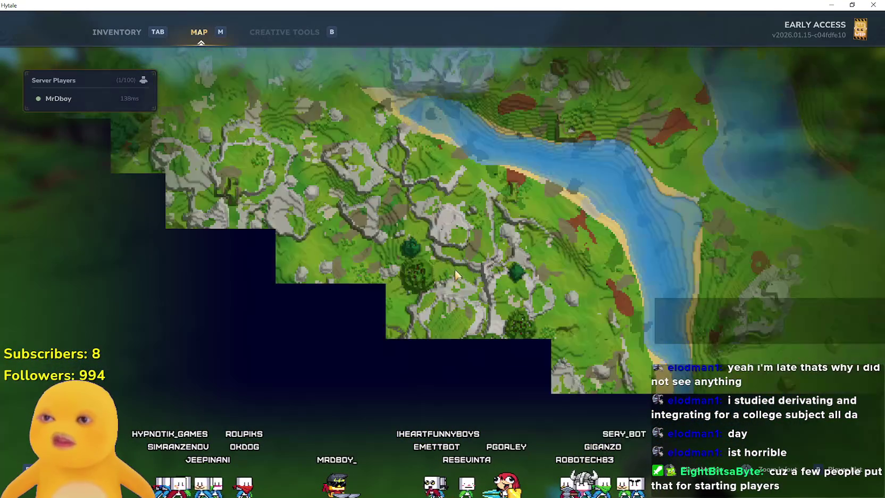
scroll(450, 260, down, 4)
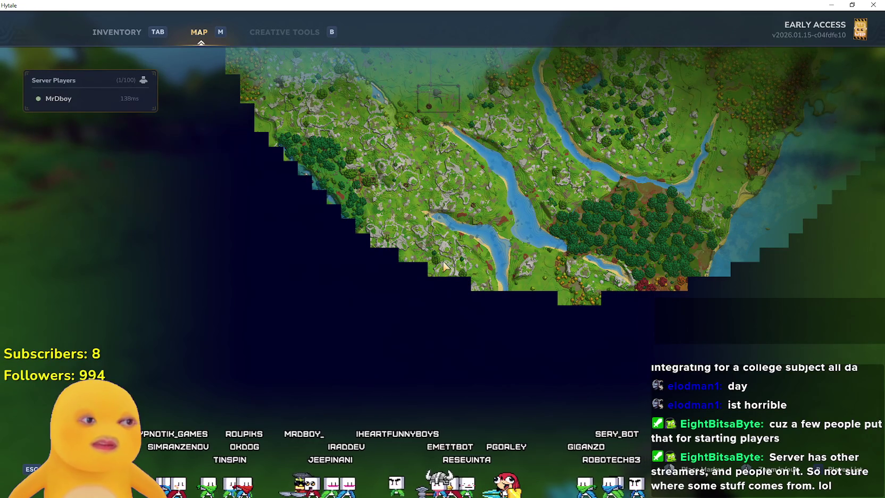
key(Escape)
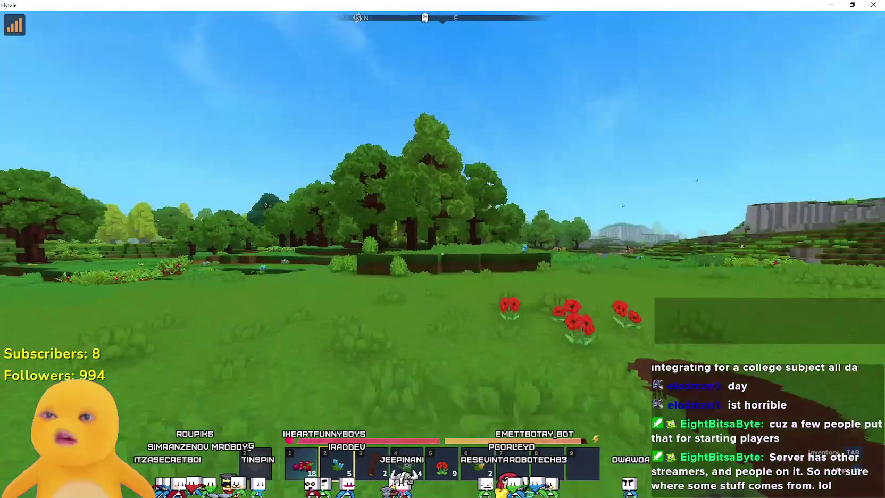
Walk past the hedge and terraces toward the forest and red flowers.
key(w)
key(w)
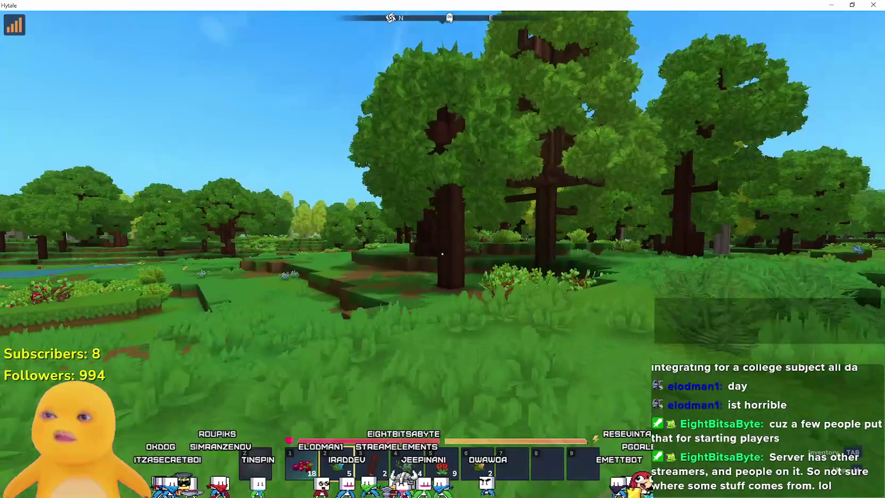
key(w)
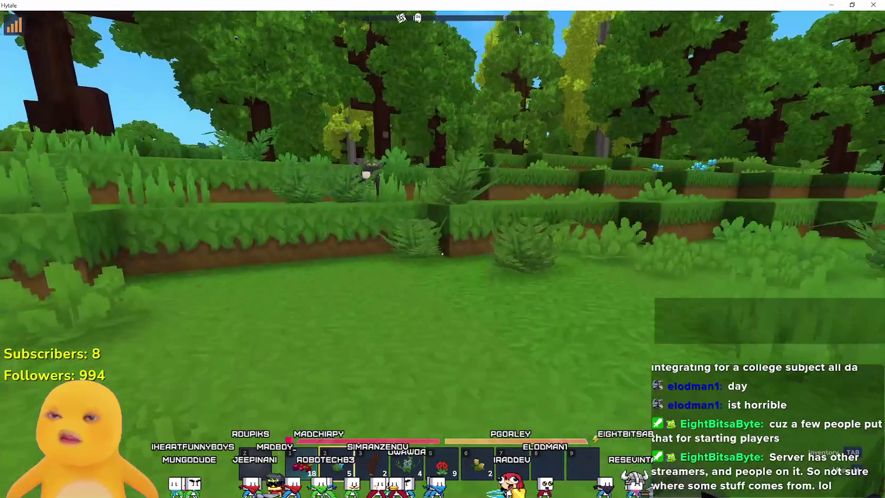
key(w)
key(w)
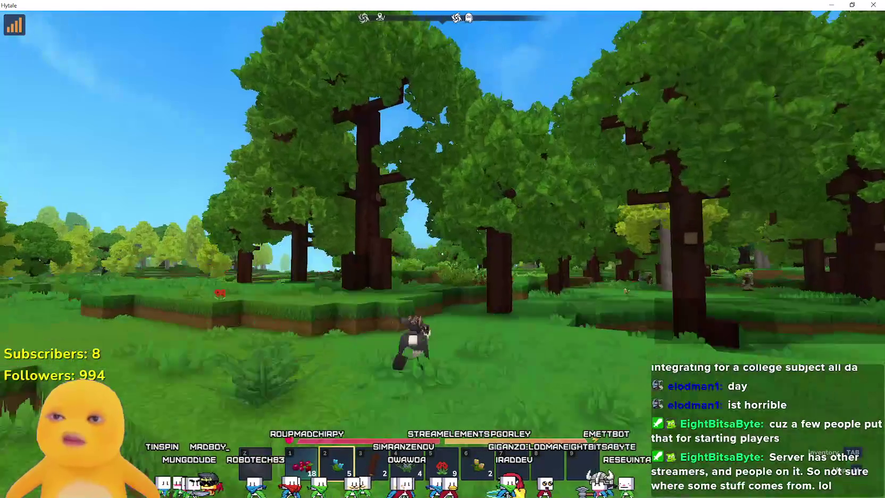
key(w)
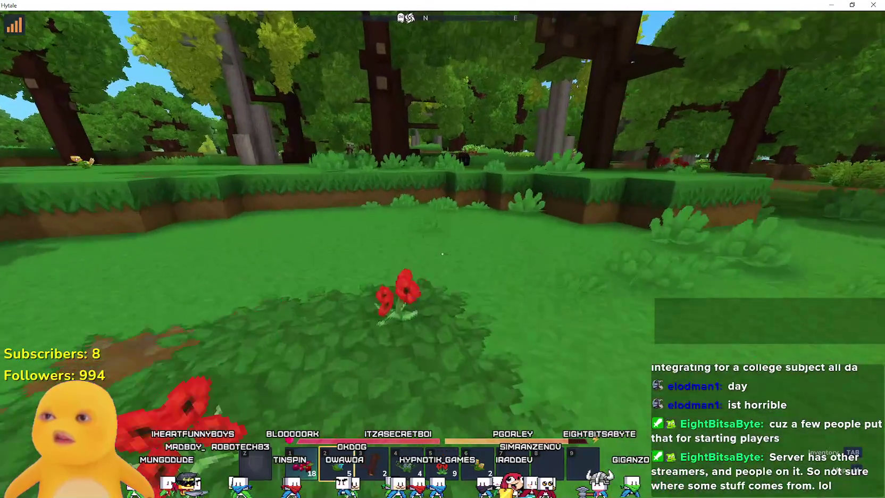
key(w)
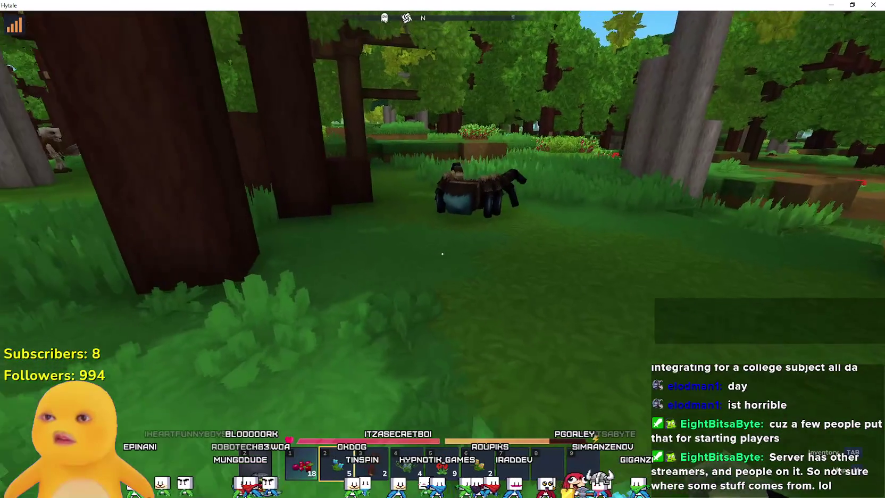
key(w)
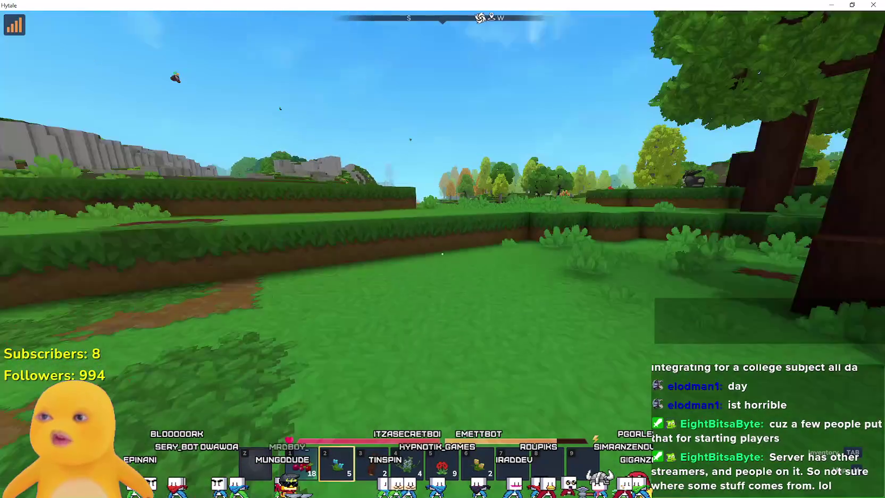
Drop off the ledge to the riverbank and swim across the river.
key(w)
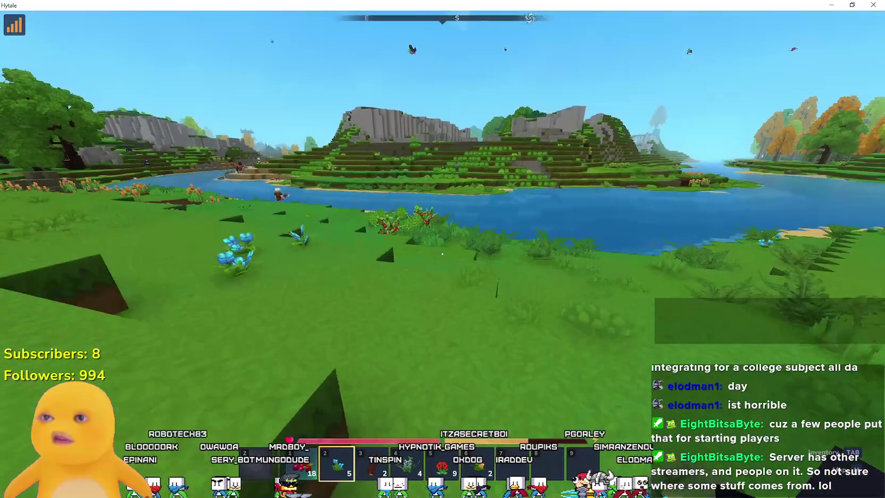
key(w)
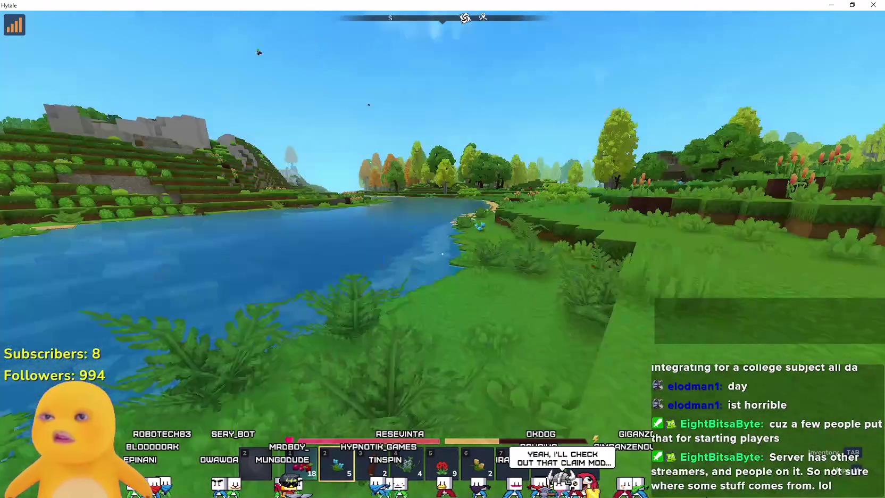
key(w)
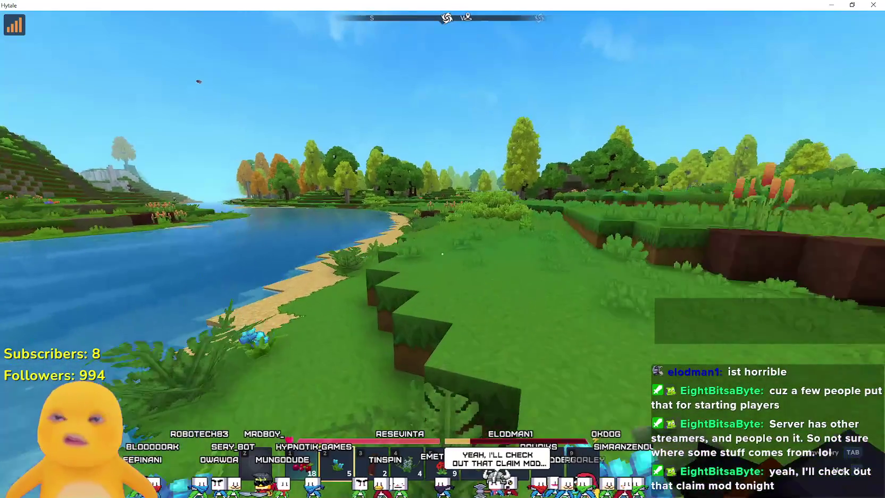
key(w)
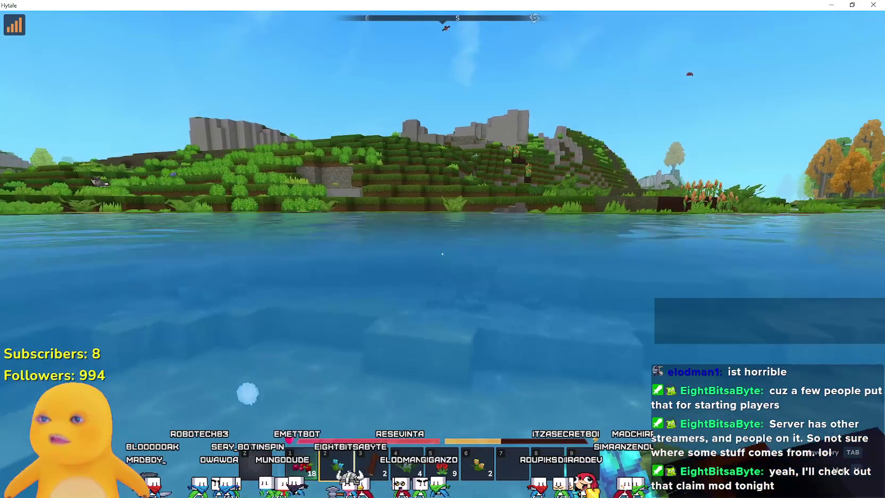
key(w)
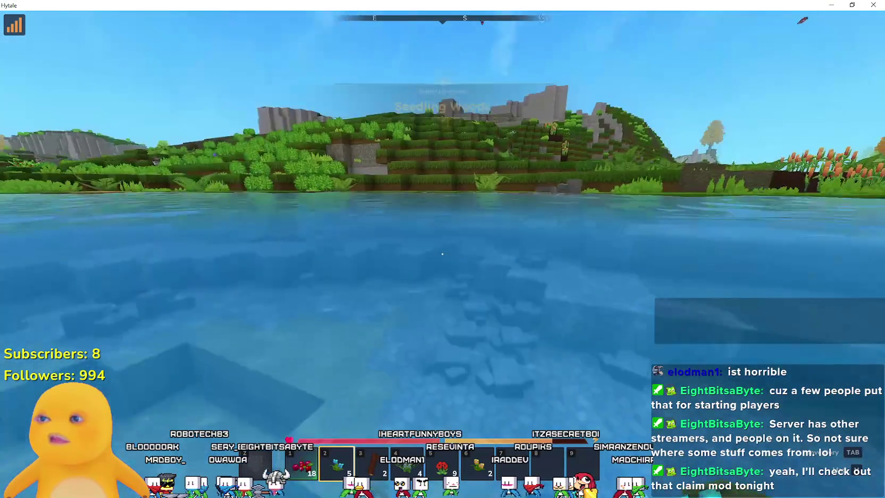
key(w)
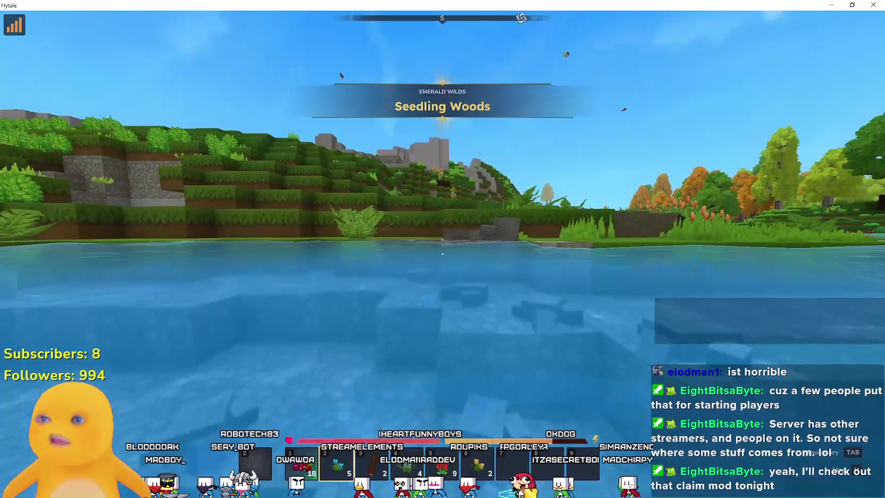
Climb the hillside to the stone ruins and onto the grass between the cliffs.
key(w)
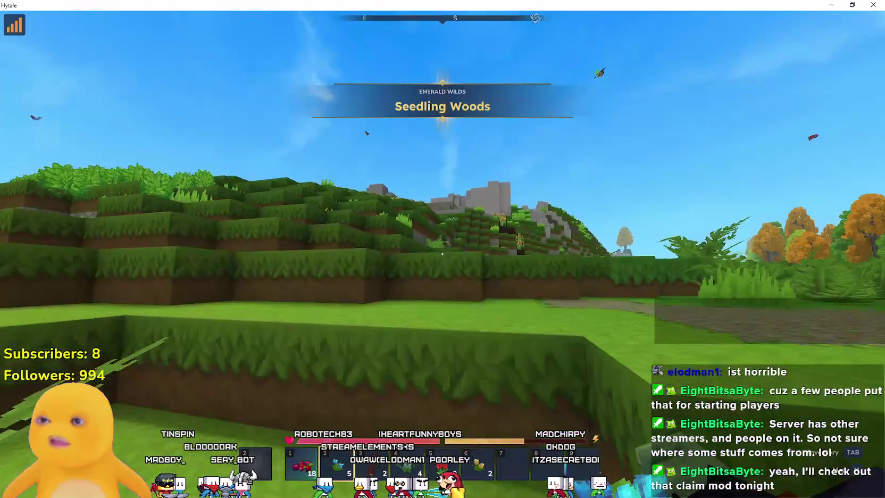
key(w)
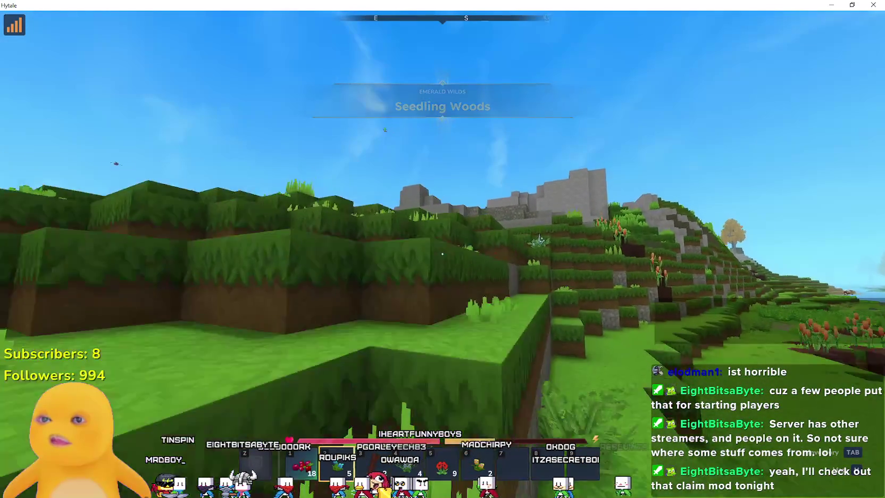
key(w)
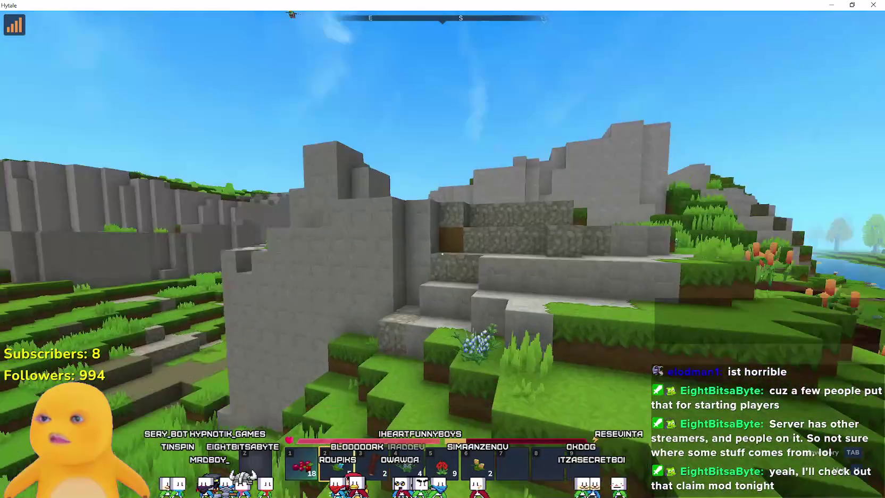
key(w)
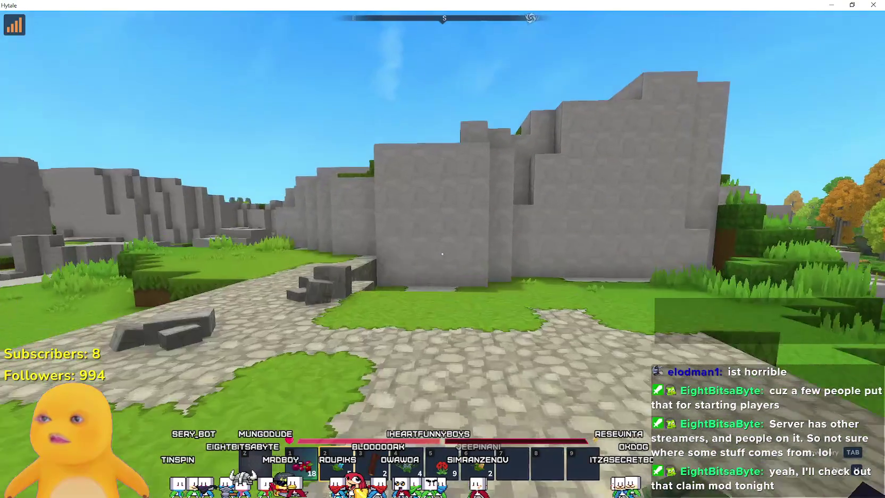
key(w)
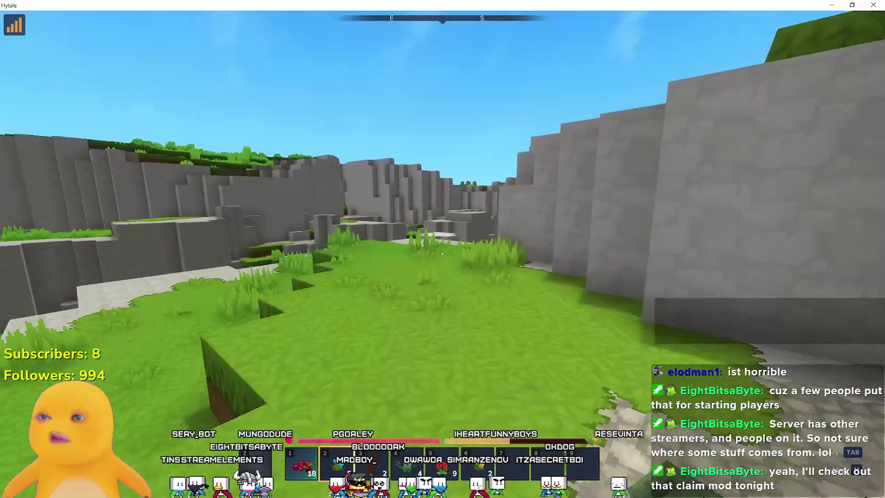
Check the world map a few times, then close it.
key(m)
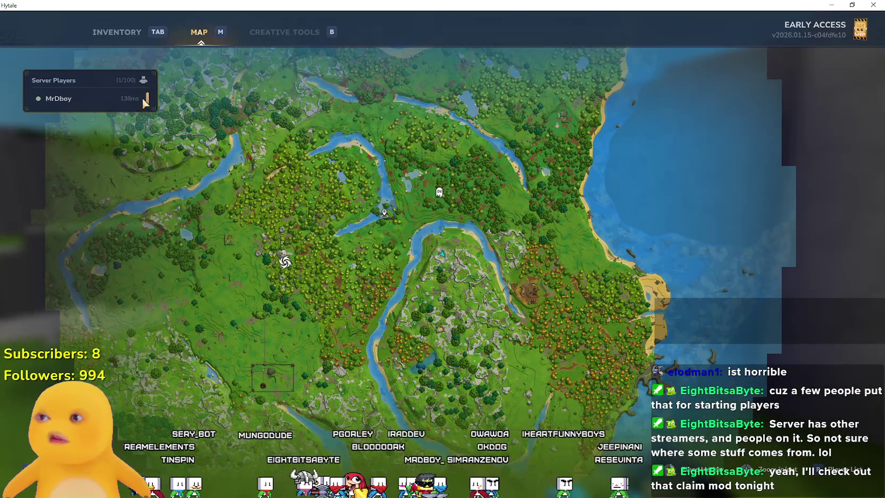
key(m)
key(w)
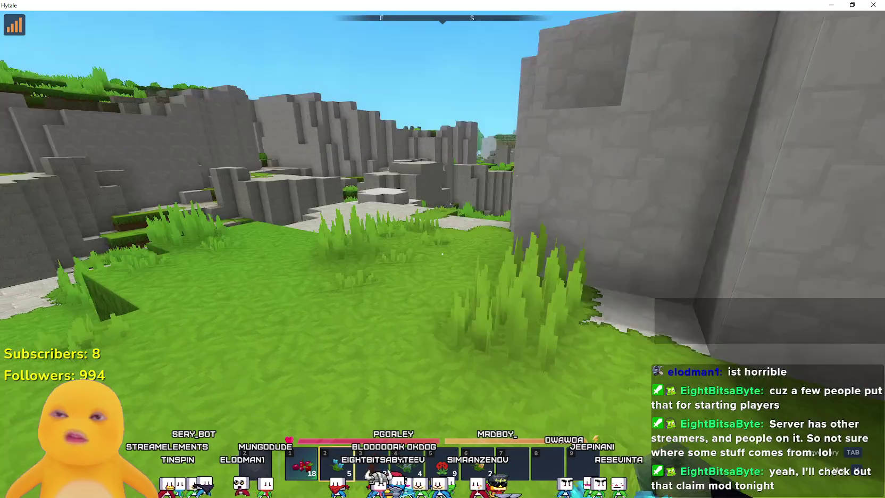
key(m)
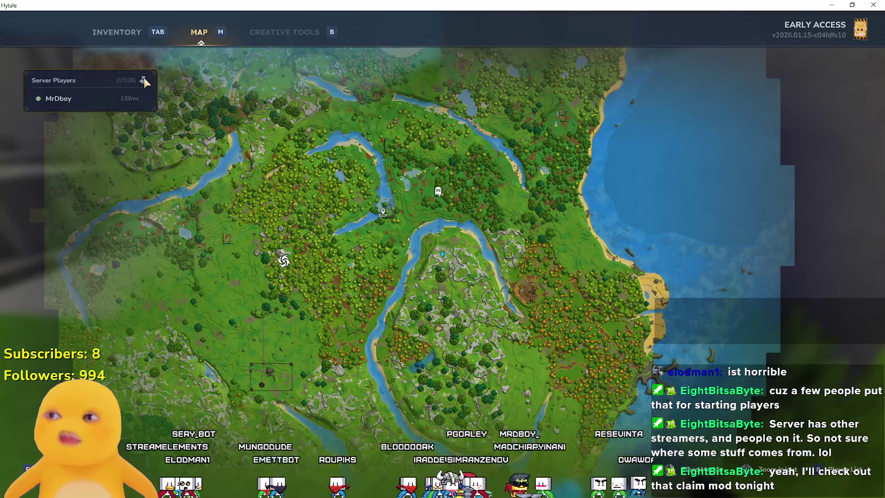
key(m)
Walk down into the grassy valley, past the stone ledge into the tall grass.
key(w)
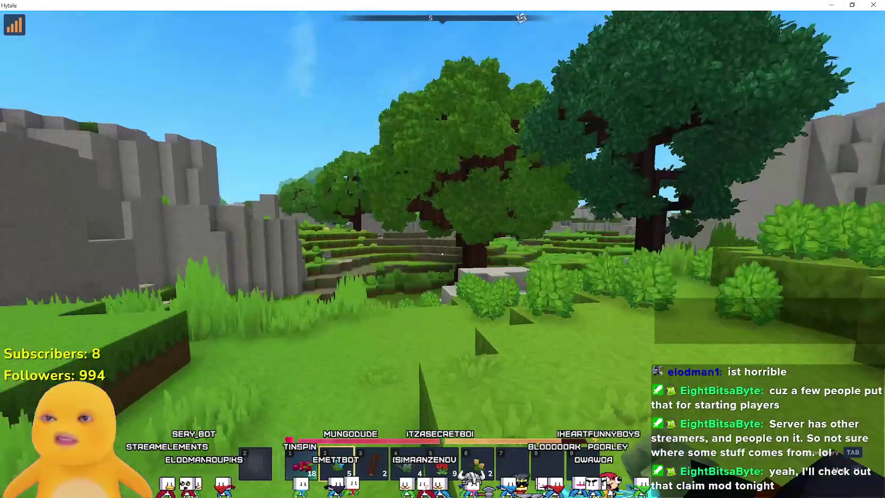
key(w)
key(w)
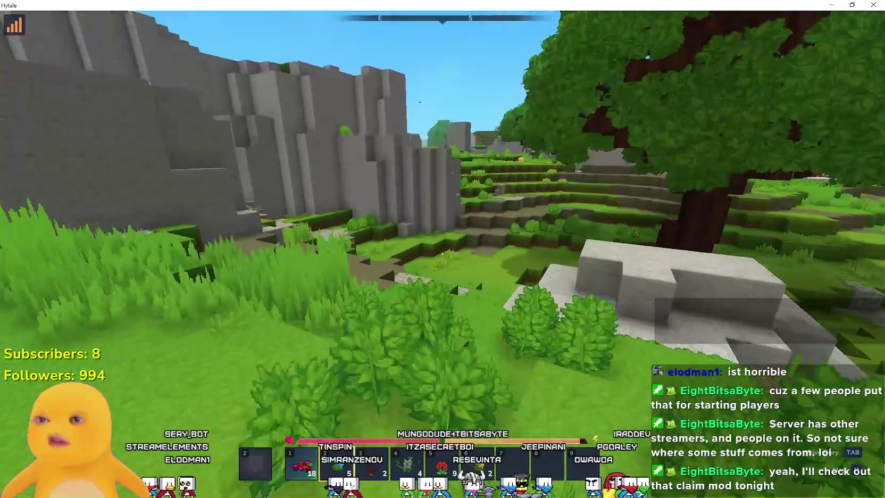
key(w)
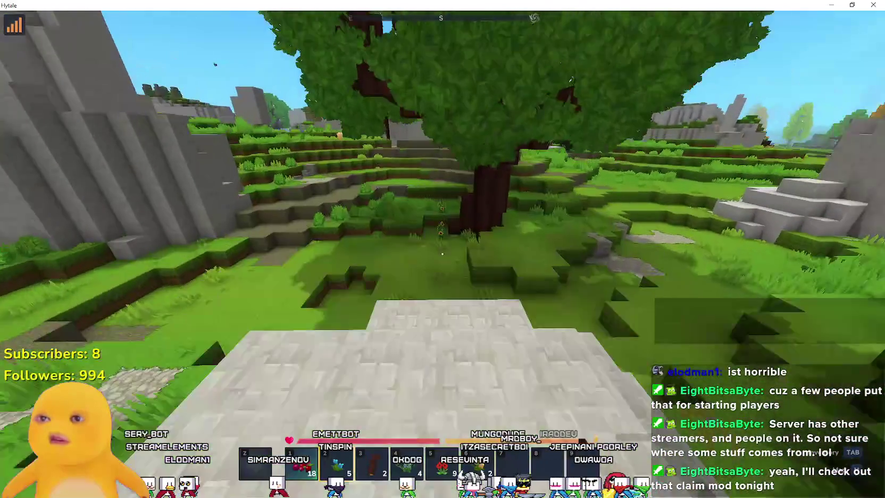
key(w)
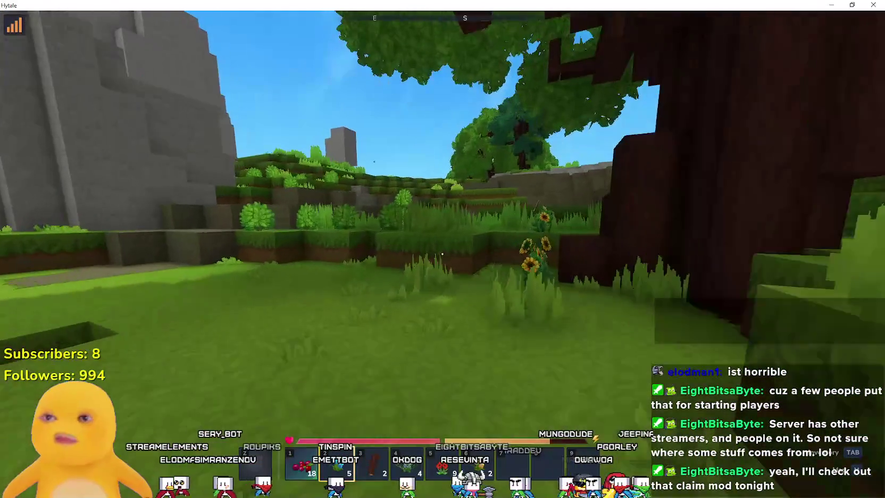
key(w)
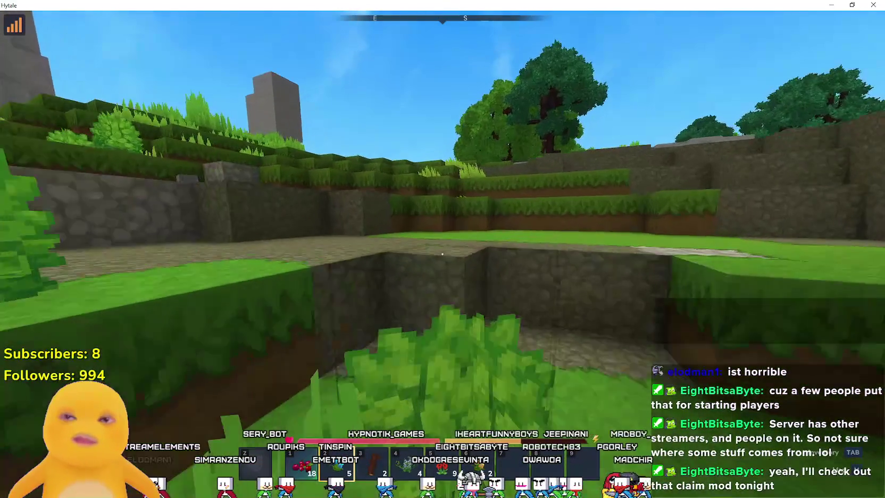
key(w)
Climb the grass terraces and head toward the cobblestone patch.
key(space)
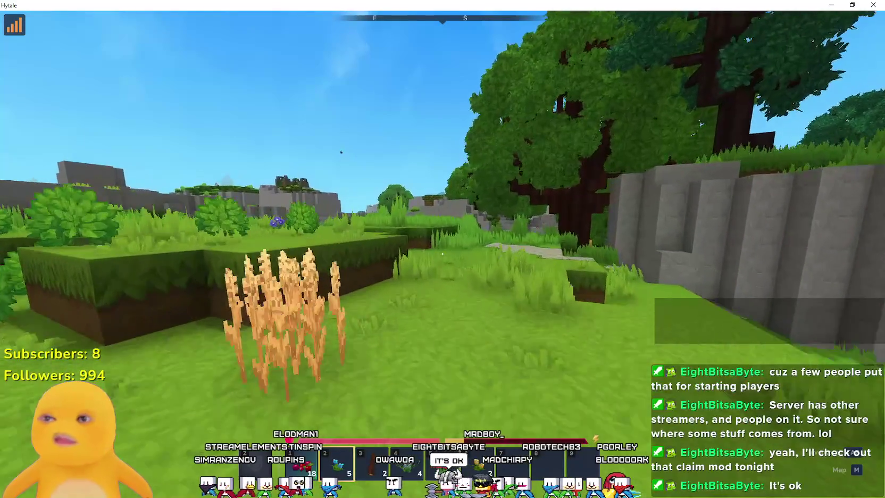
key(w)
mouse_move(442, 254)
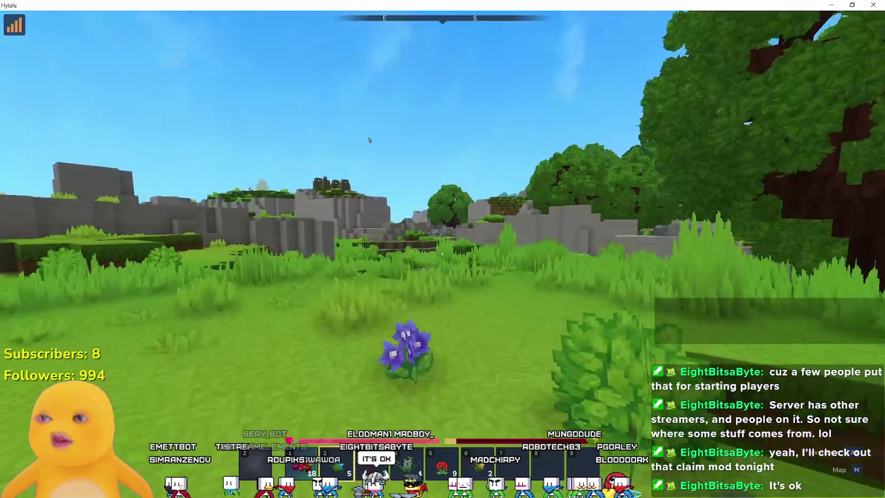
key(w)
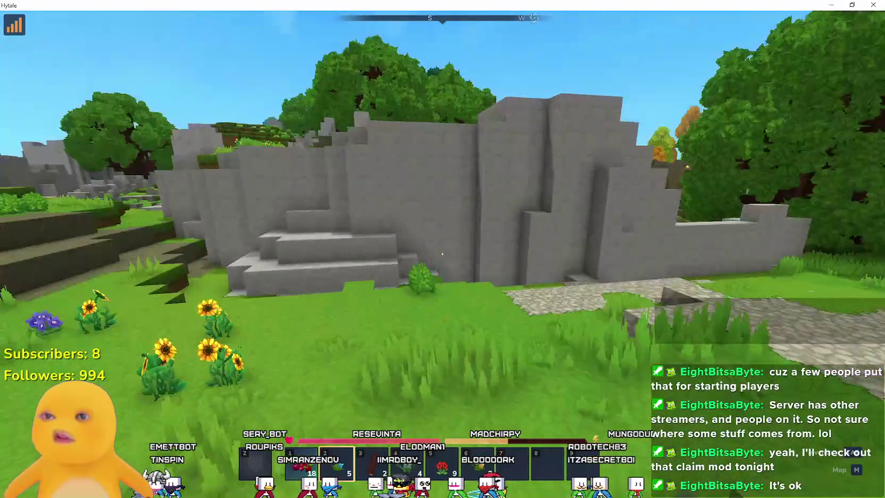
Follow the cobblestone path up to the tan creature, then back away to the wall.
key(w)
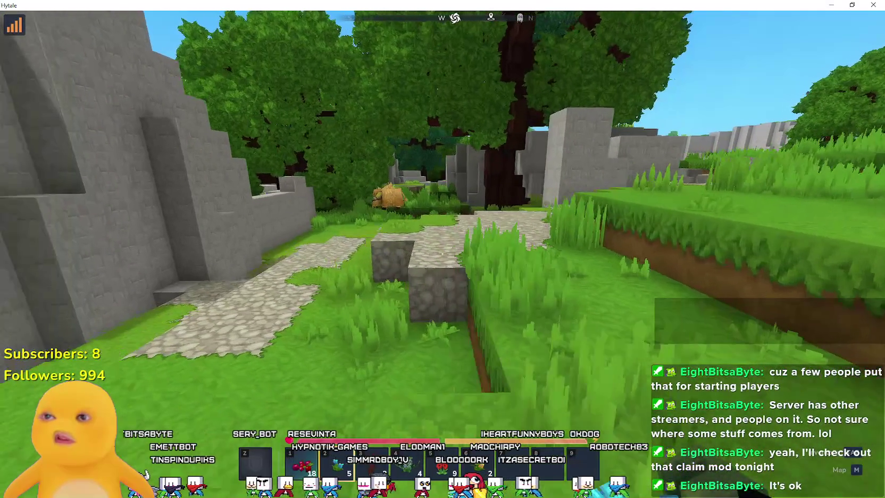
key(w)
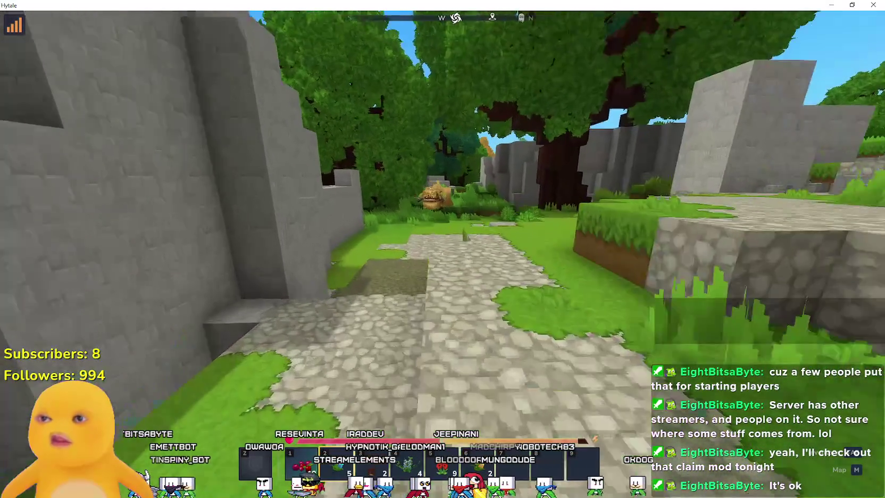
key(w)
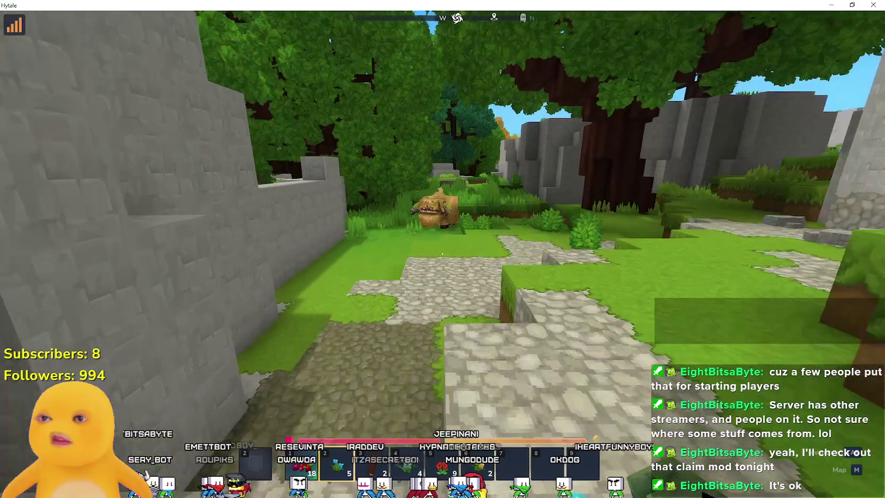
key(w)
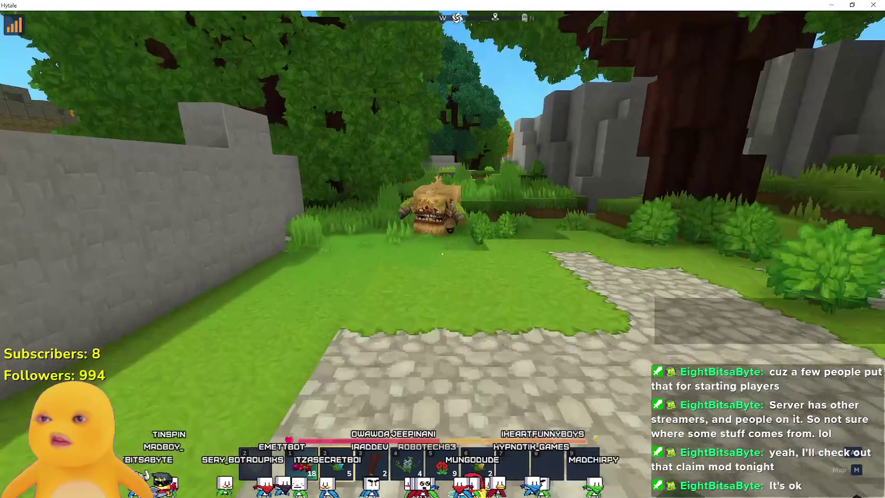
key(s)
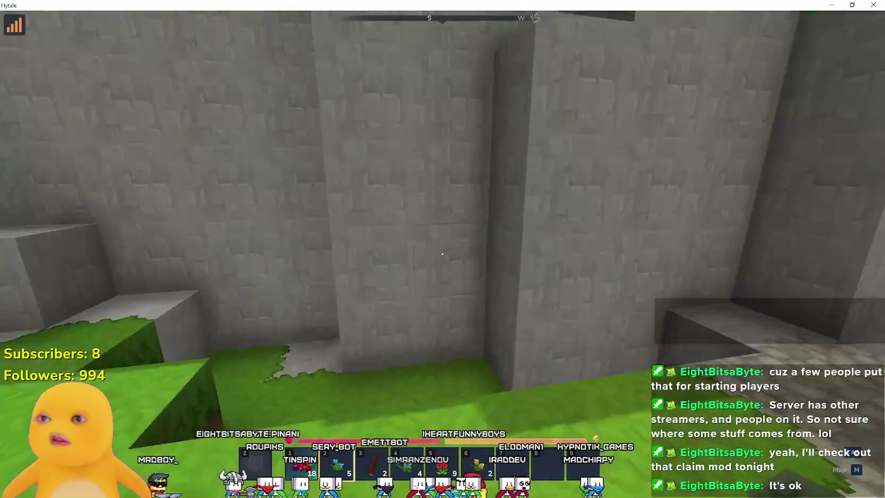
Climb along the stone and grass terraces onto the ledge overlooking the valley.
key(w)
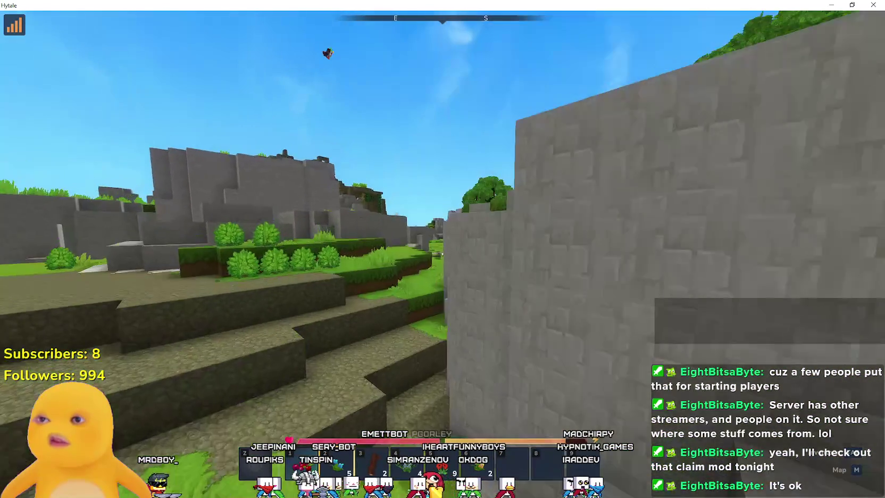
key(w)
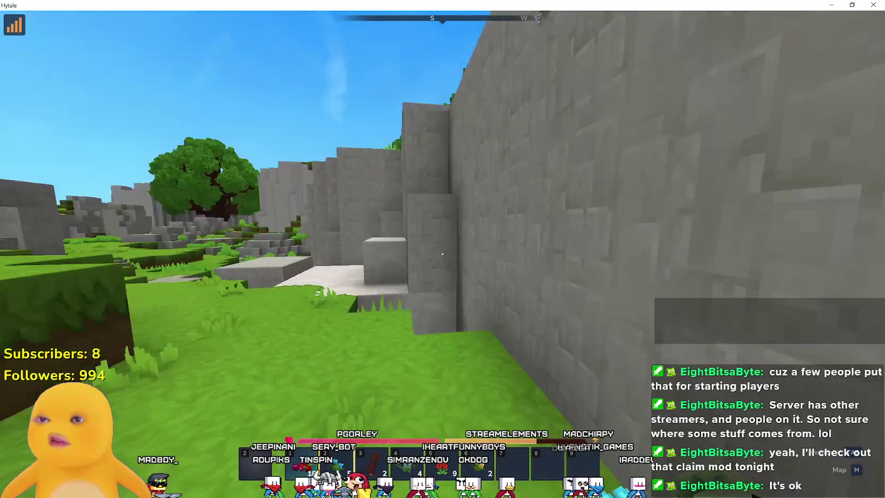
key(space)
key(w)
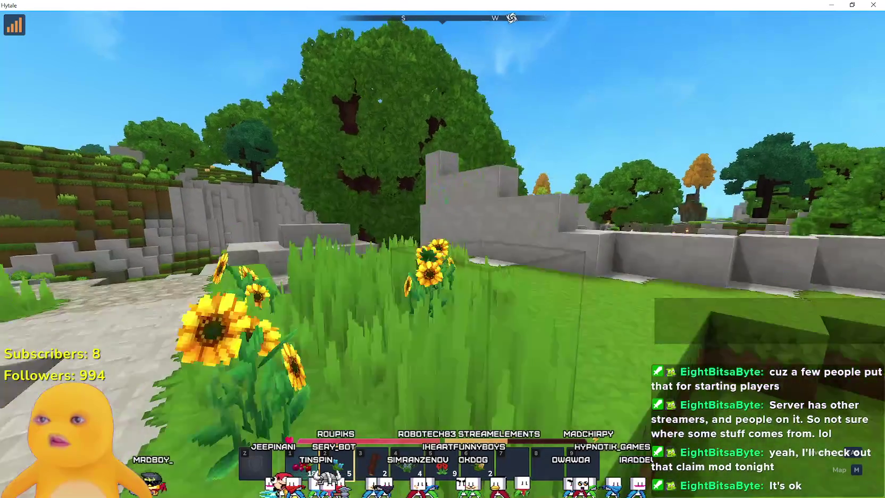
key(w)
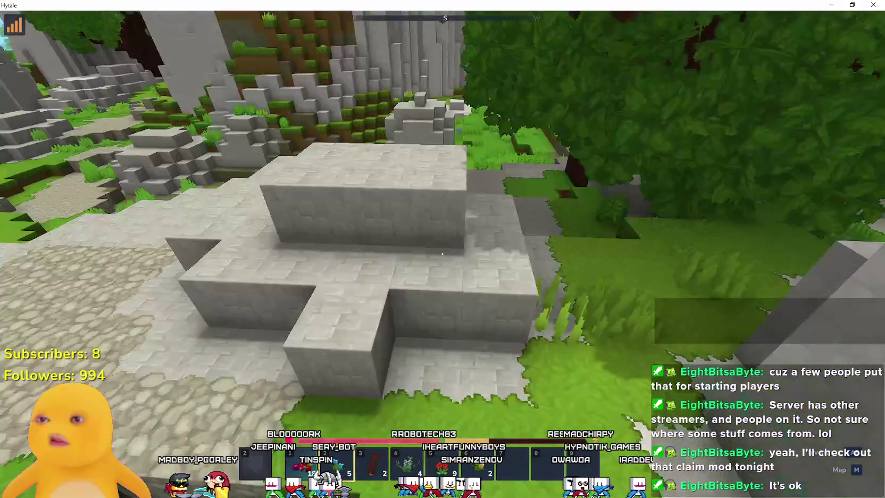
Descend the grass slope past the stone slab and under the tree into The Fens.
key(w)
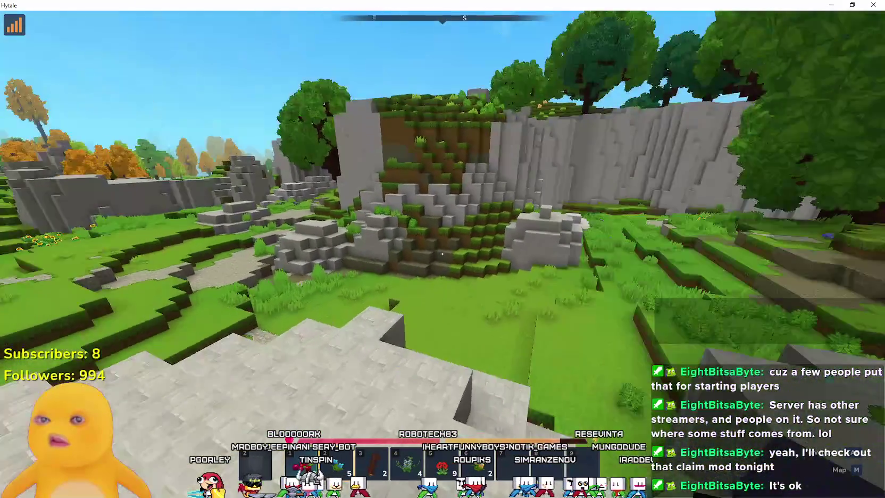
key(w)
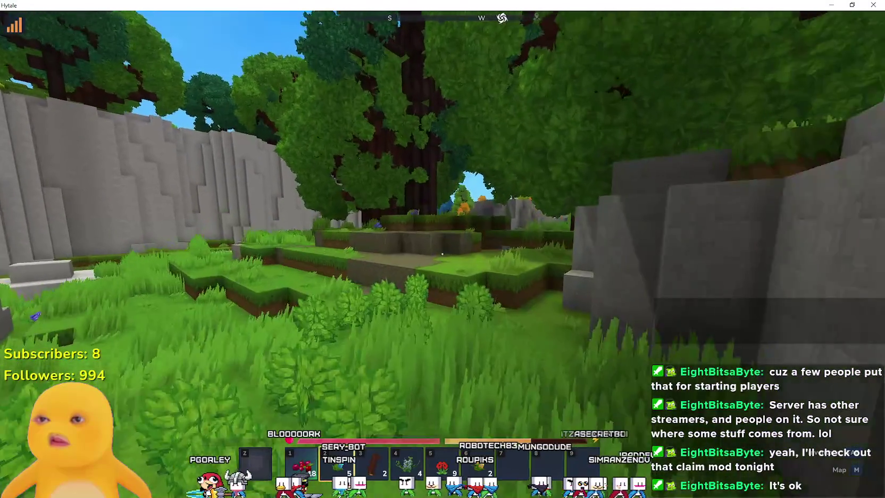
key(w)
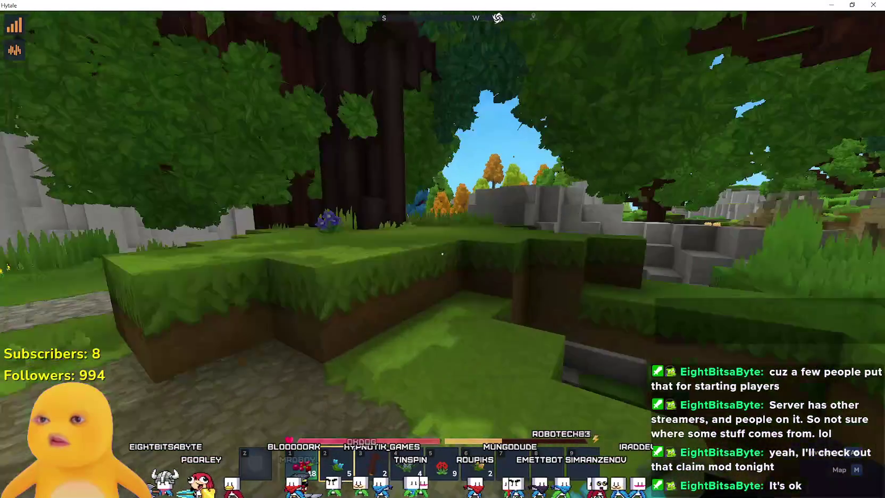
key(w)
key(w)
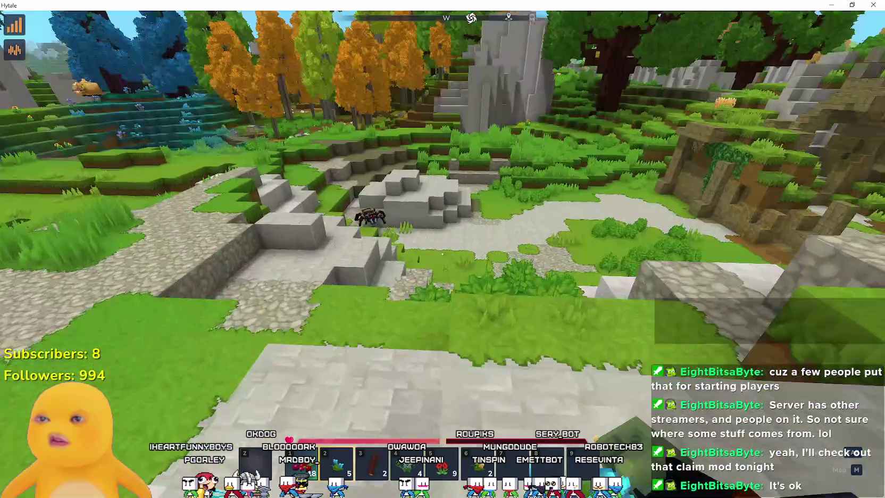
key(w)
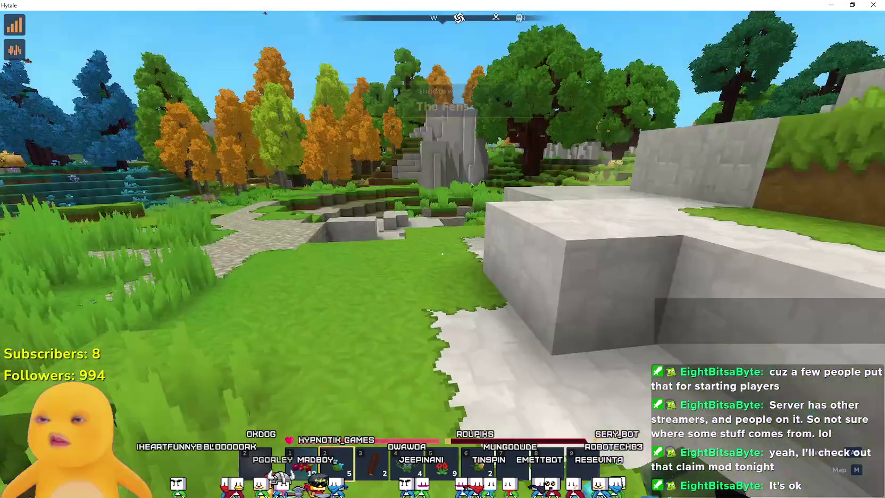
key(w)
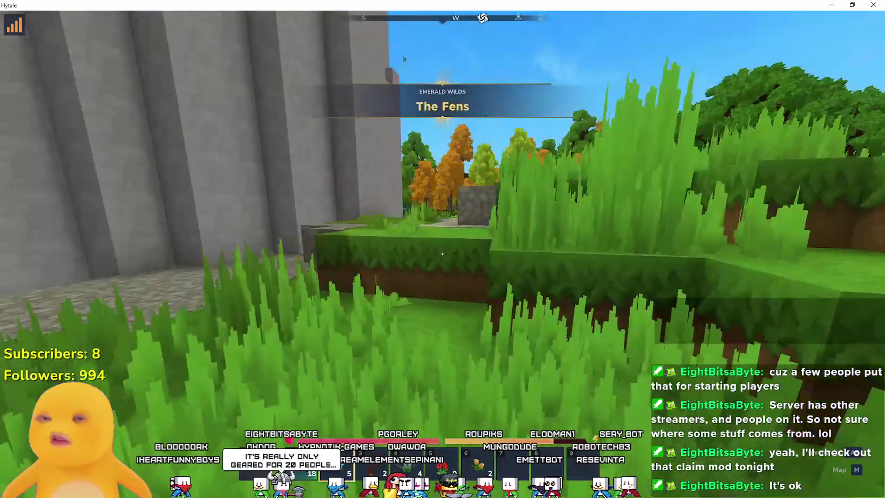
Follow the stone cliff onto the open grass and down the ledge toward a sunflower.
key(w)
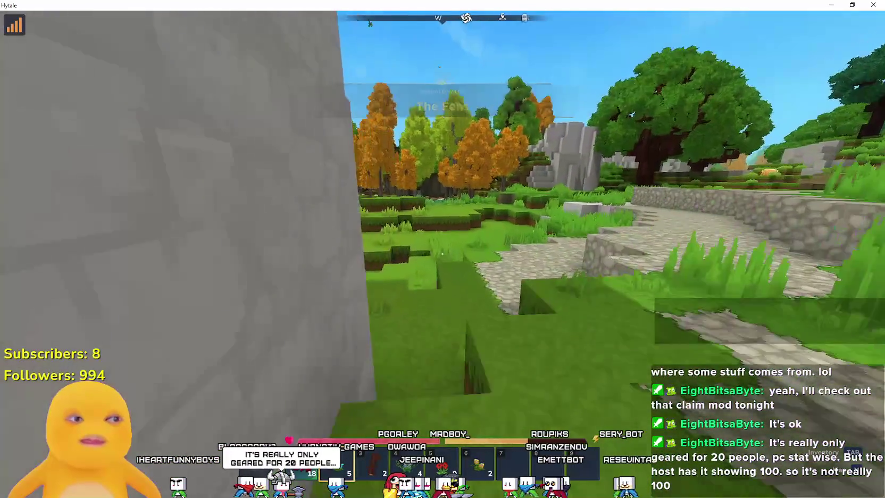
key(w)
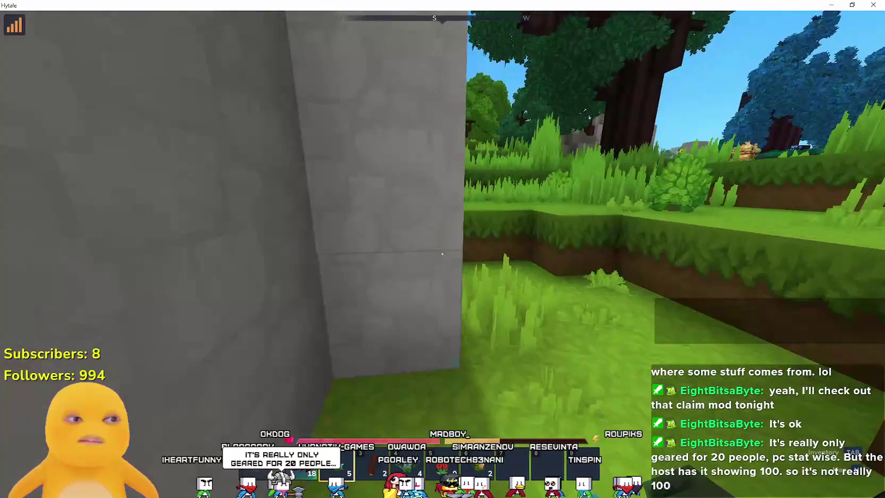
key(w)
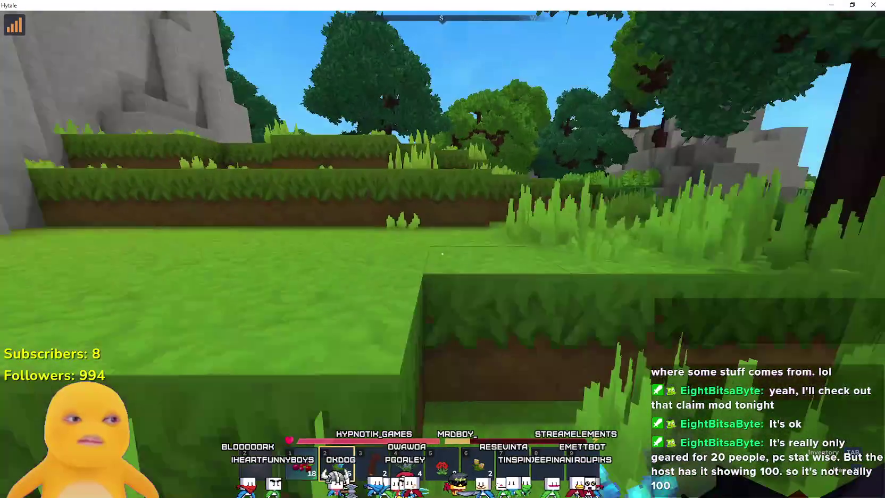
key(w)
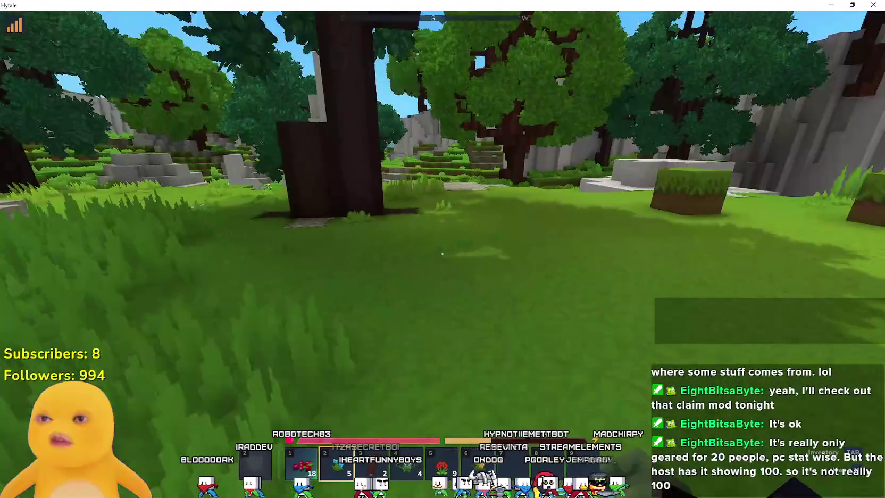
Pass the tree trunk into the tall grass by the stone spire, heading for the wolf's tree.
key(d)
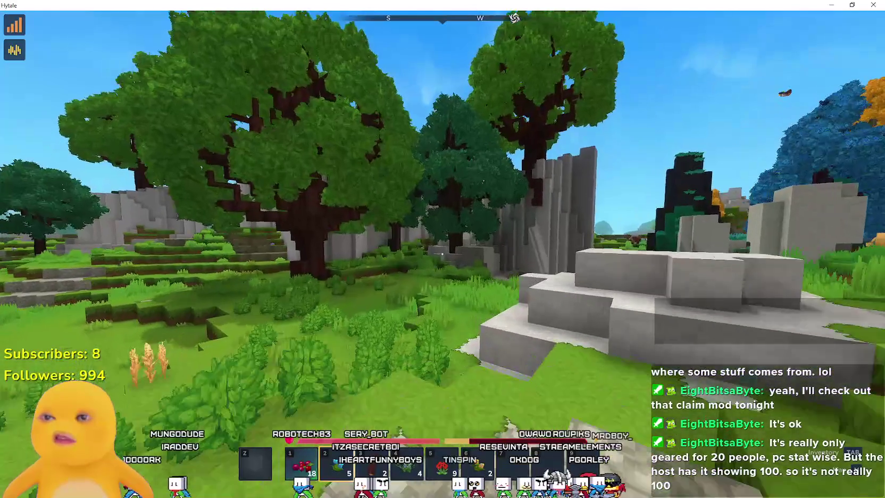
key(w)
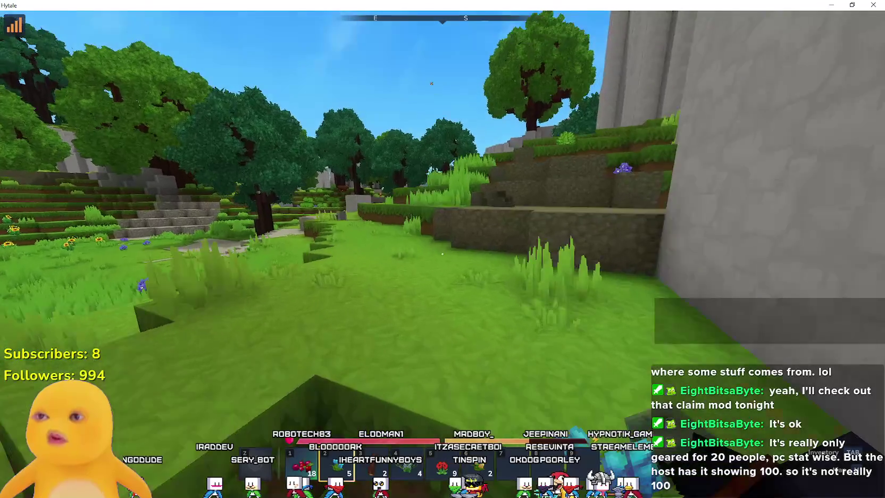
key(w)
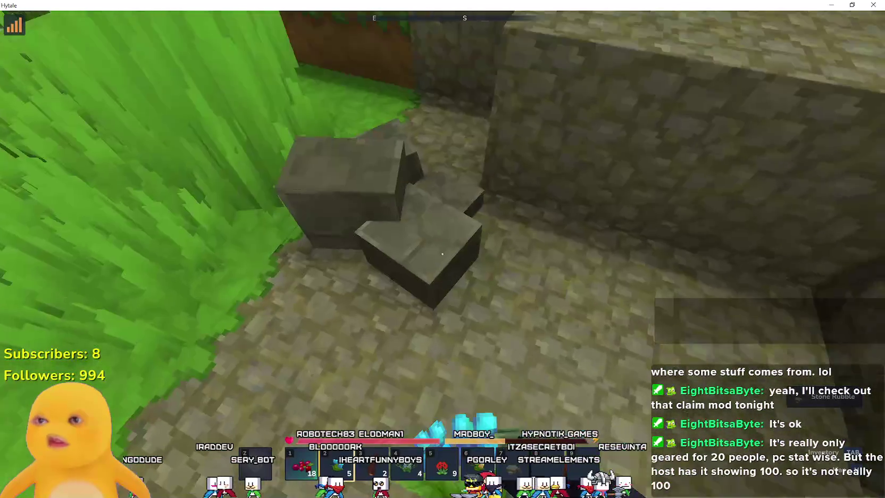
key(w)
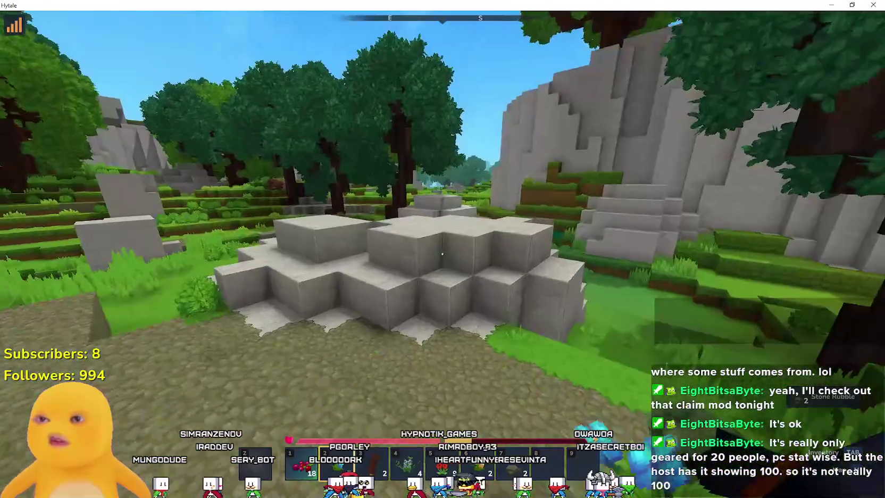
key(w)
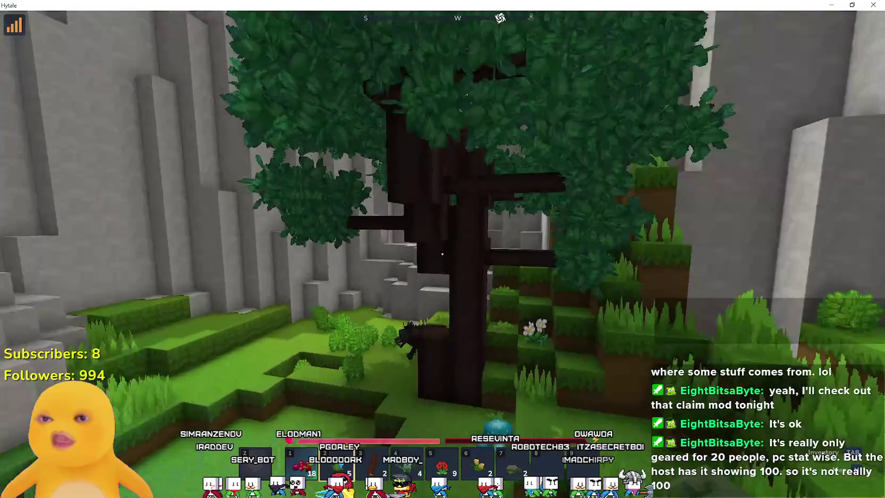
Cross the stone slabs and grass terraces along the cliff toward the open field.
key(w)
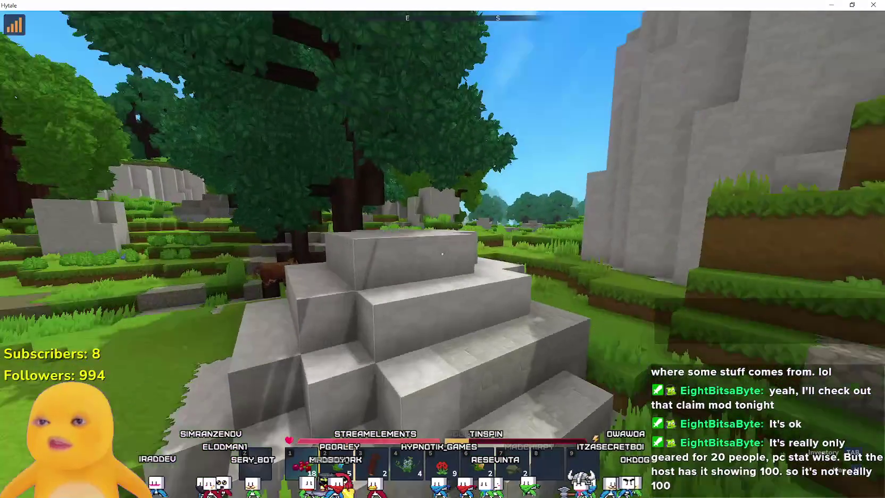
key(w)
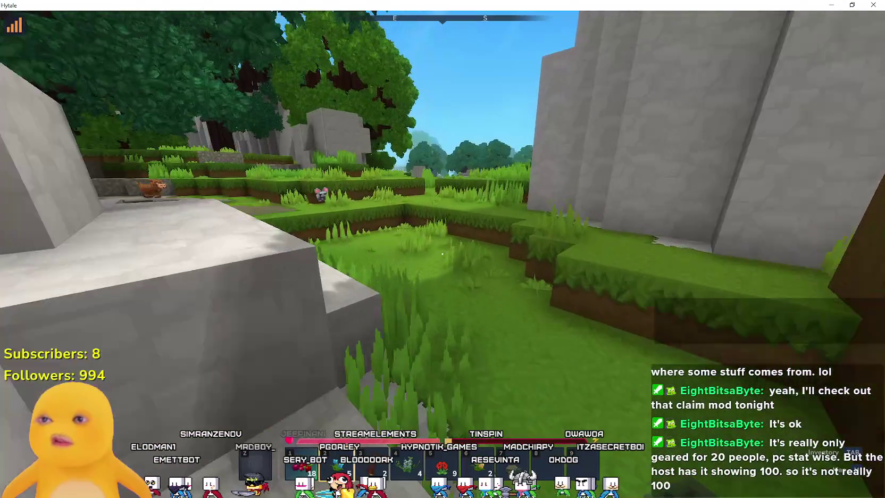
key(w)
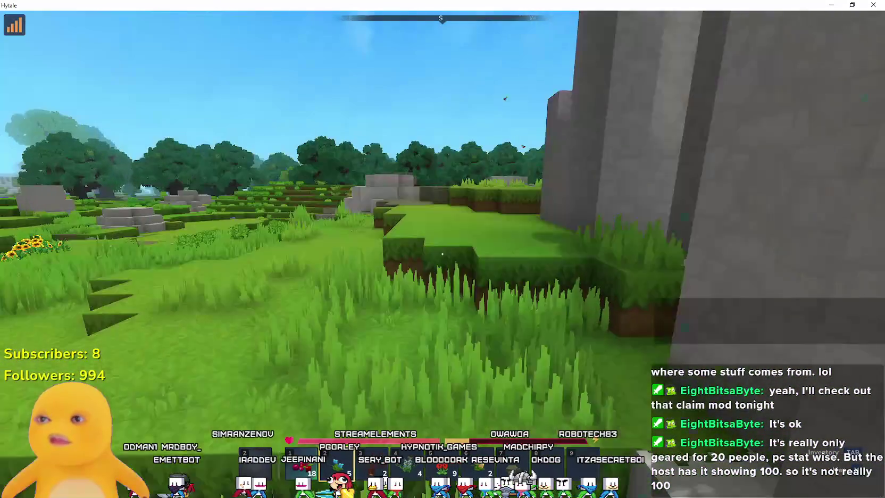
key(w)
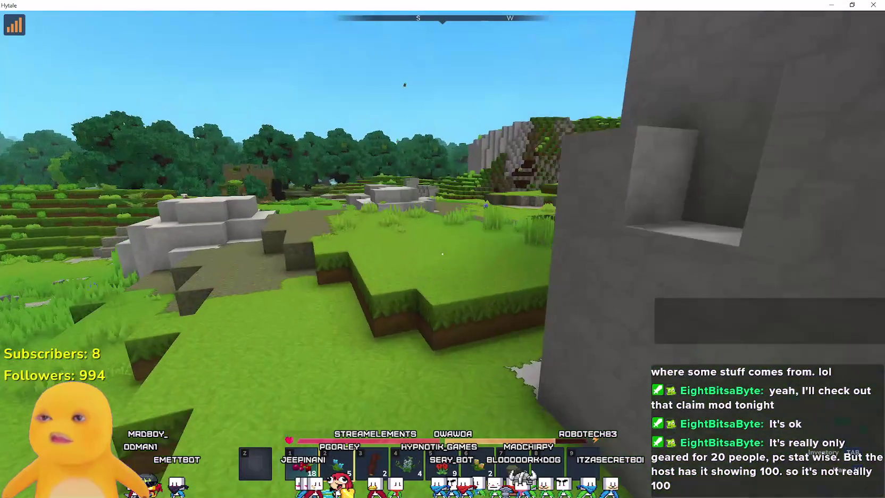
key(w)
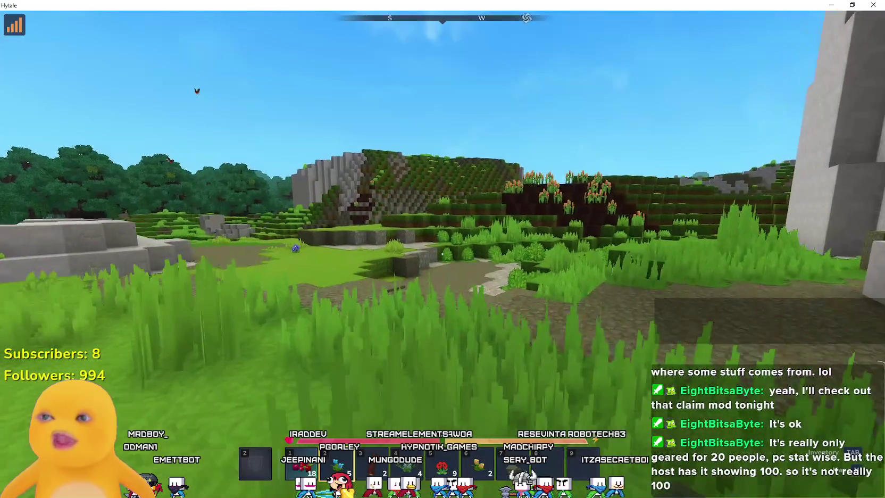
key(w)
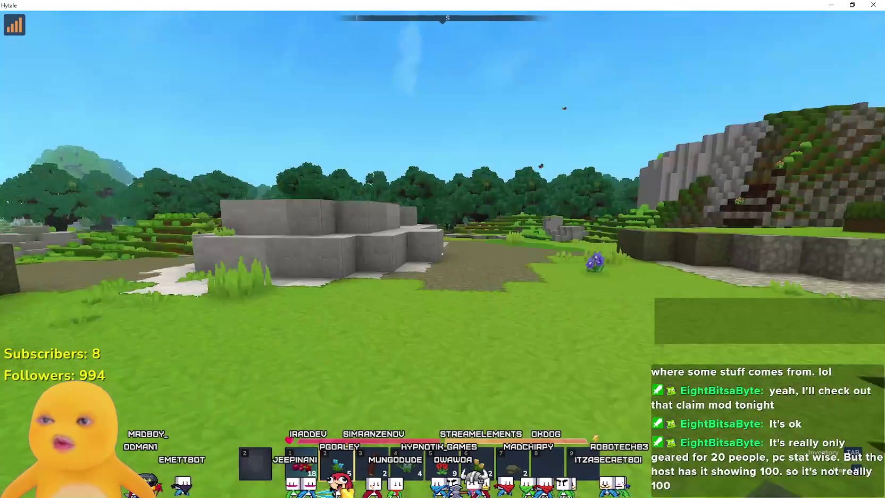